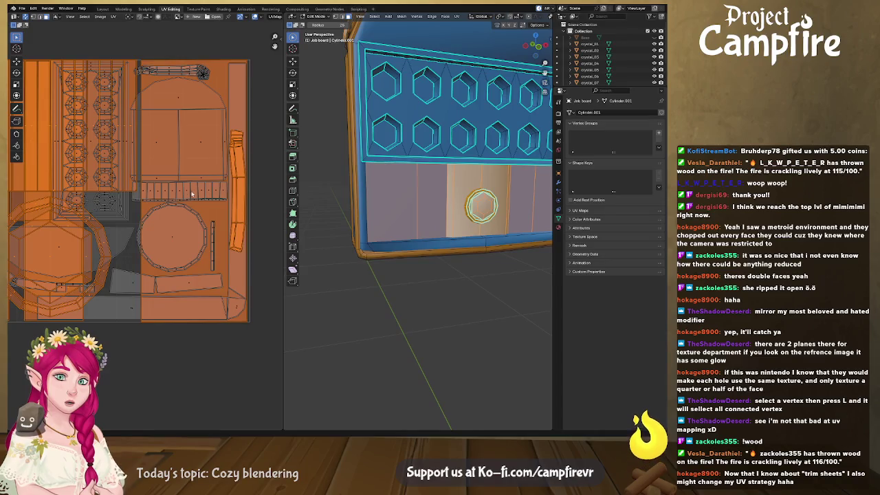
- Deselect everything, select the thin strip island and nudge it slightly left
key(alt+a)
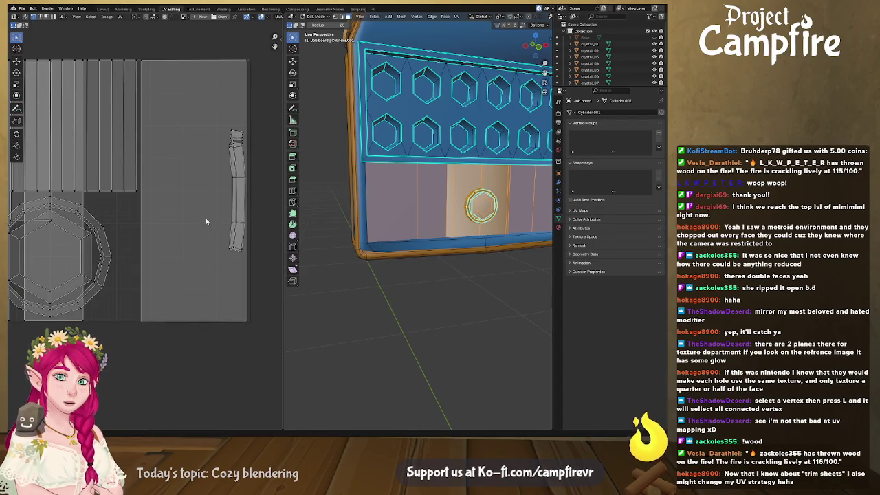
scroll(200, 213, down, 3)
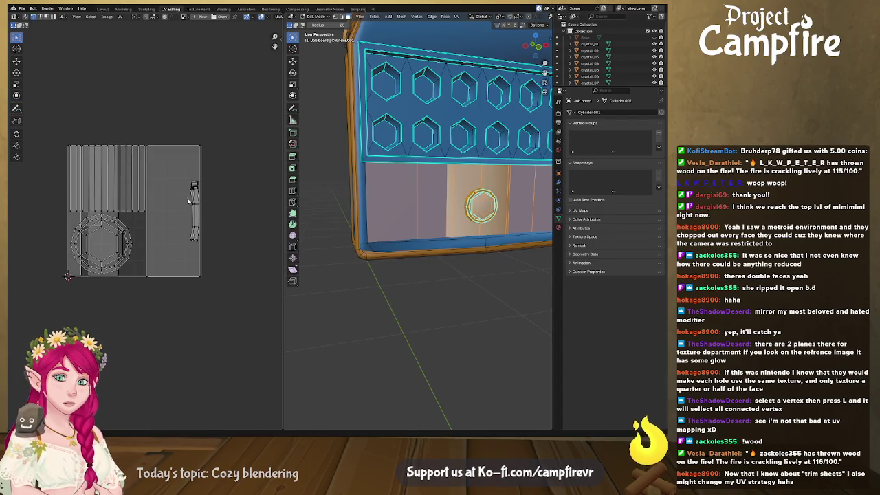
scroll(187, 199, up, 3)
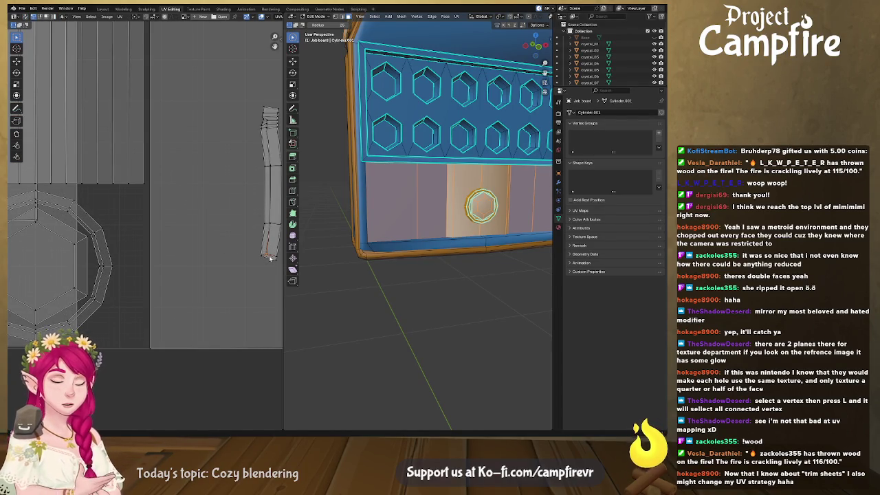
key(l)
middle_drag(263, 241, 223, 239)
click(16, 60)
drag(264, 185, 257, 186)
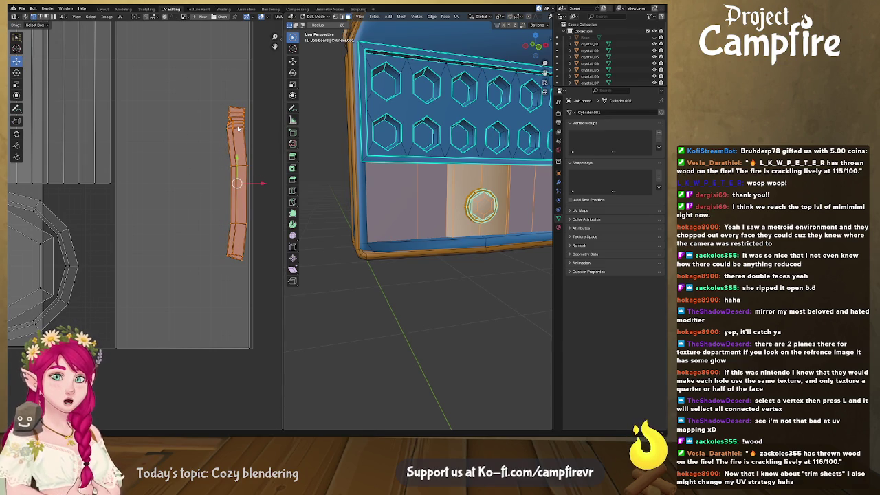
- Try moving the large rectangular island right, then undo so it stays where it was
click(151, 310)
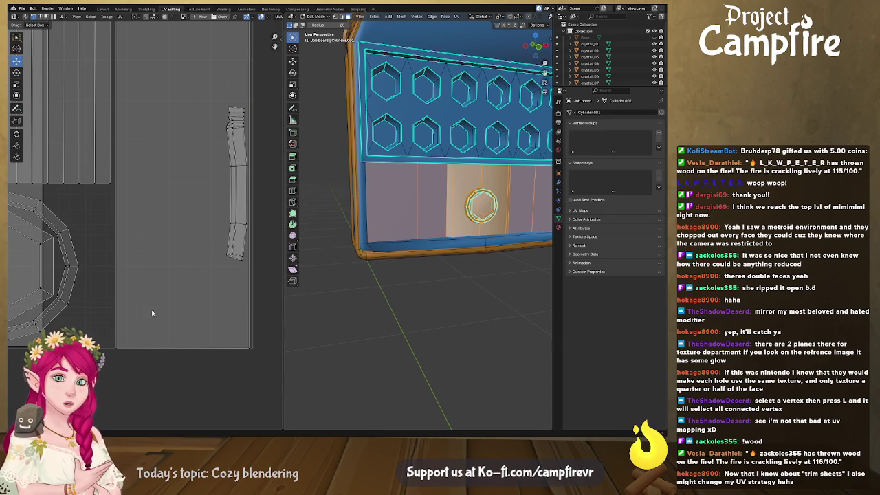
click(135, 321)
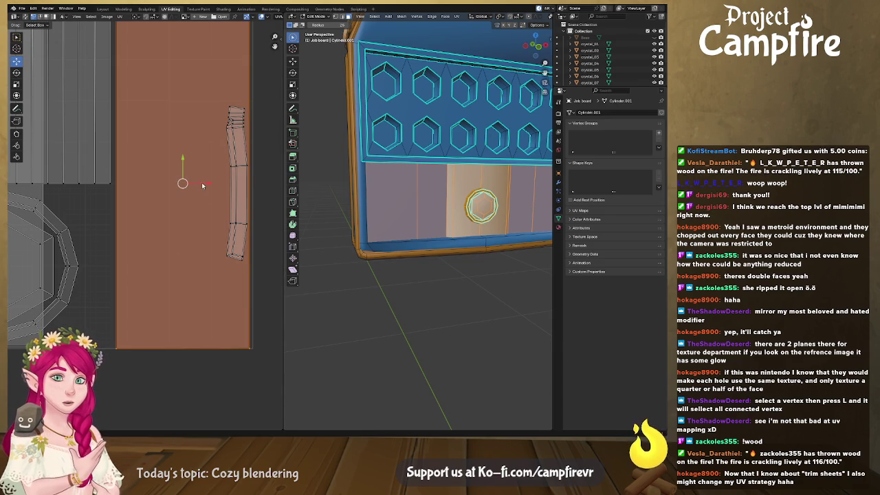
drag(183, 234, 288, 235)
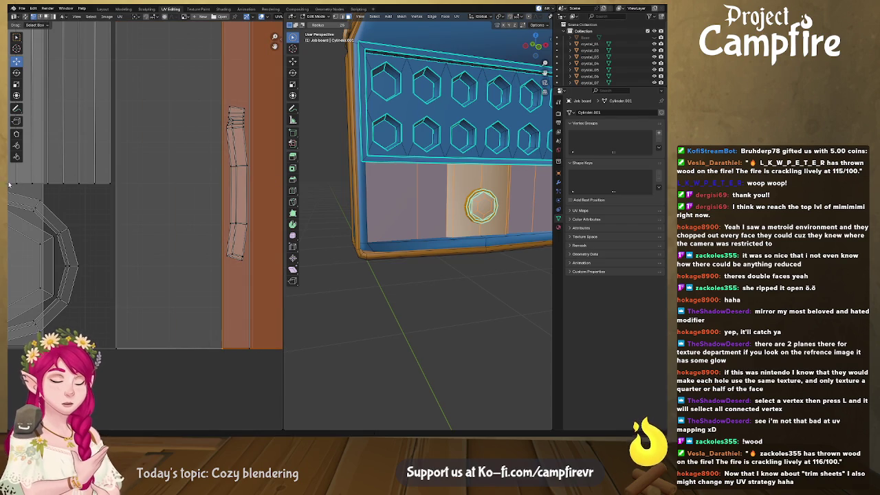
key(ctrl+z)
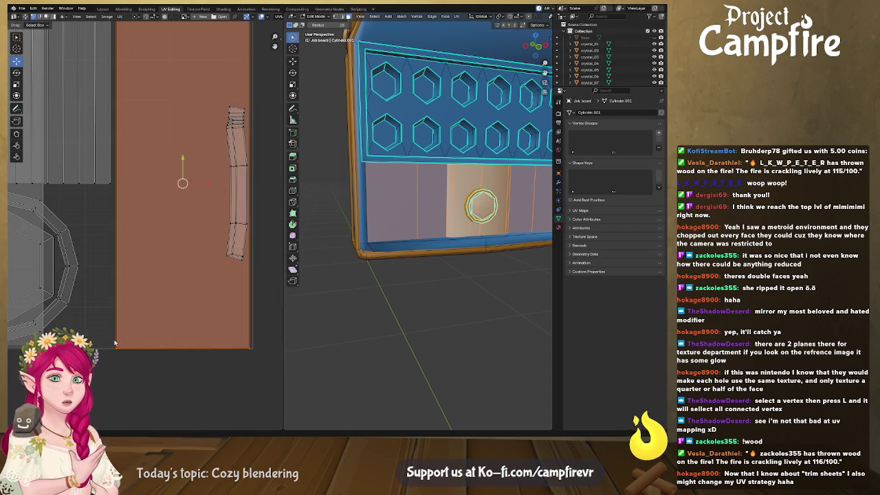
key(g)
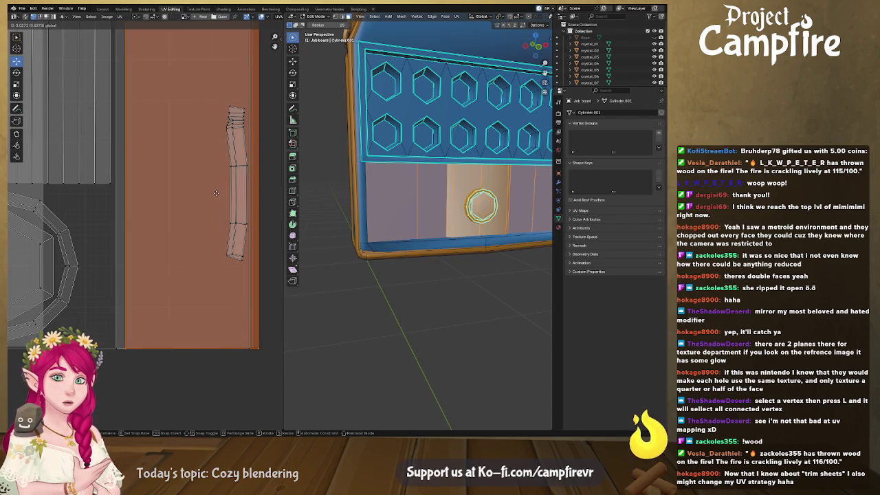
click(119, 267)
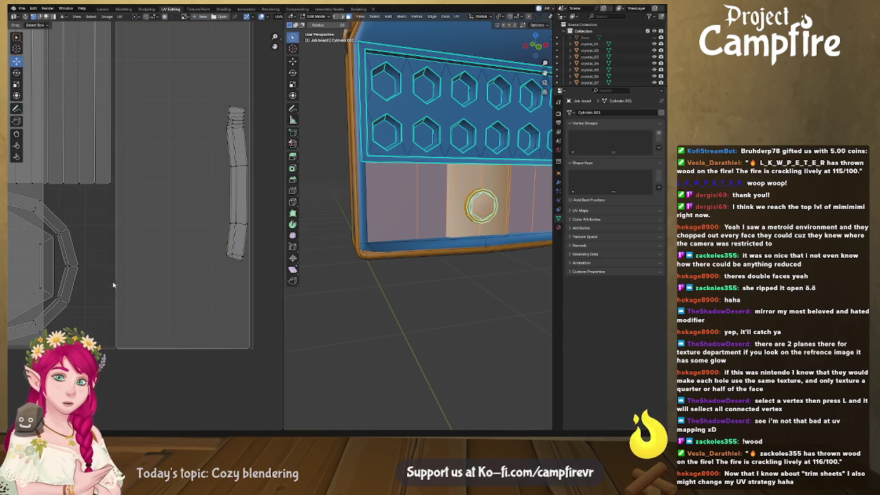
key(ctrl+z)
- Move the large rectangular island to the right and bring all islands into view
mouse_move(194, 263)
middle_down()
mouse_move(175, 263)
mouse_move(95, 213)
middle_up()
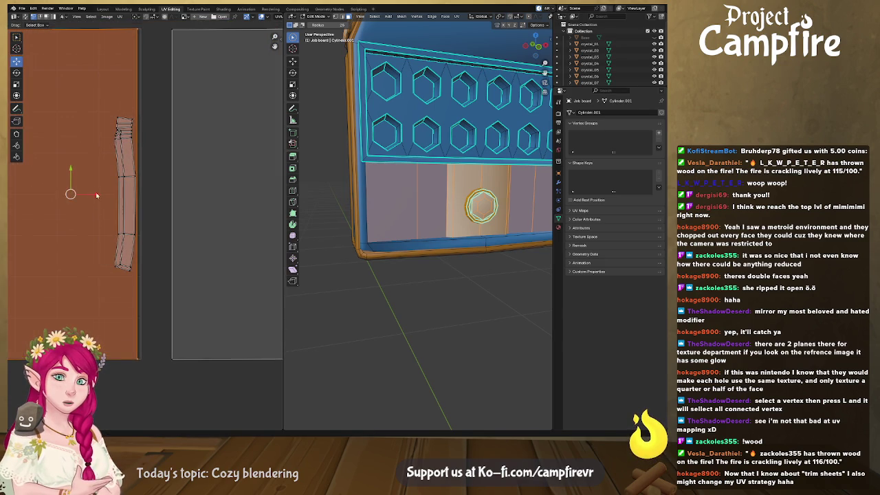
drag(96, 196, 269, 196)
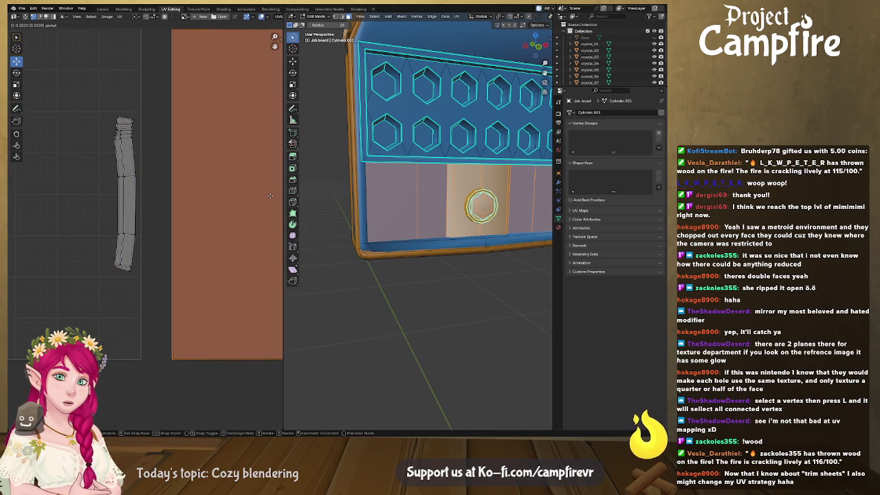
click(269, 196)
scroll(125, 214, down, 3)
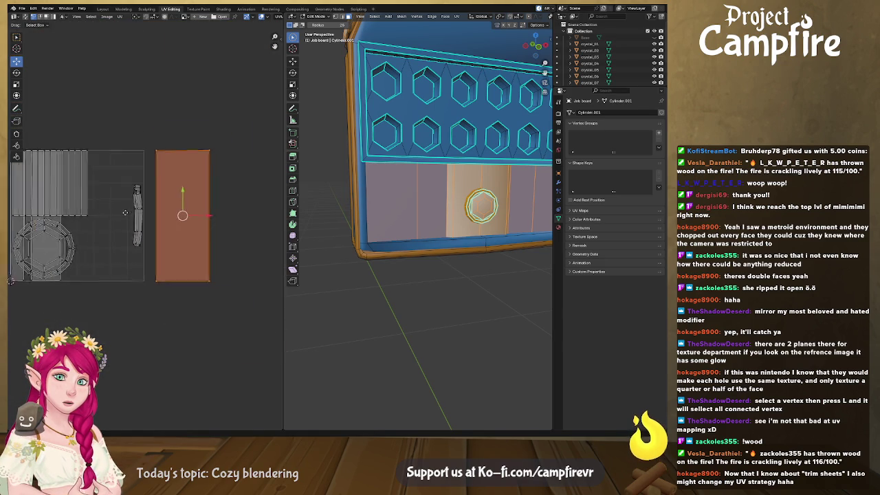
middle_drag(124, 214, 177, 208)
- Move both plank-strip islands up so they overlap above the layout
click(163, 214)
click(140, 181)
drag(141, 182, 148, 135)
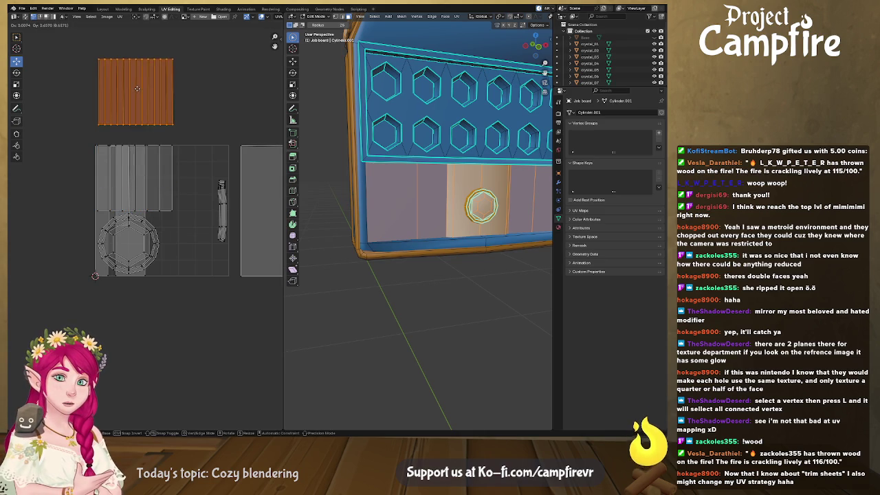
key(alt+a)
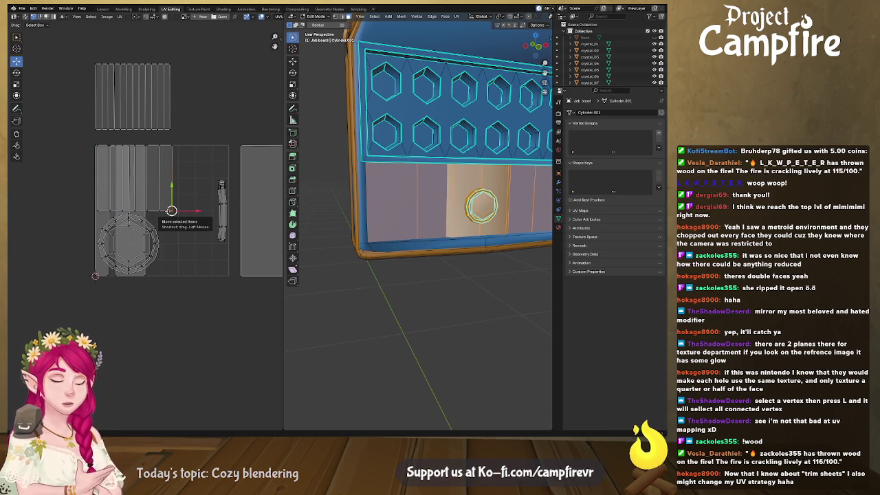
click(162, 200)
drag(135, 178, 132, 97)
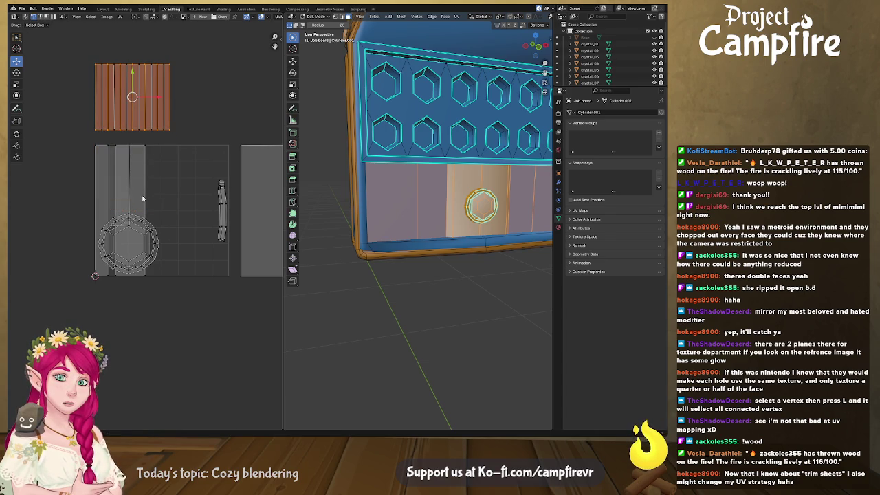
click(155, 250)
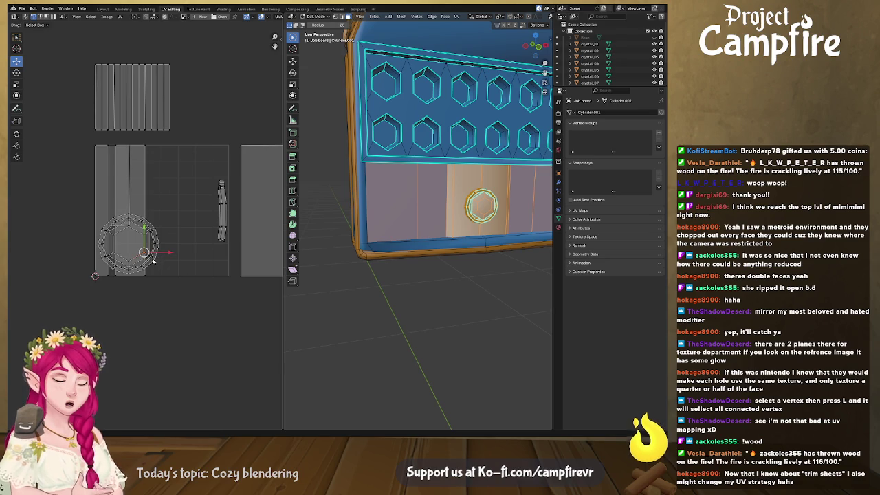
- Move the ring island to the upper middle and the thin strip island below the layout
key(l)
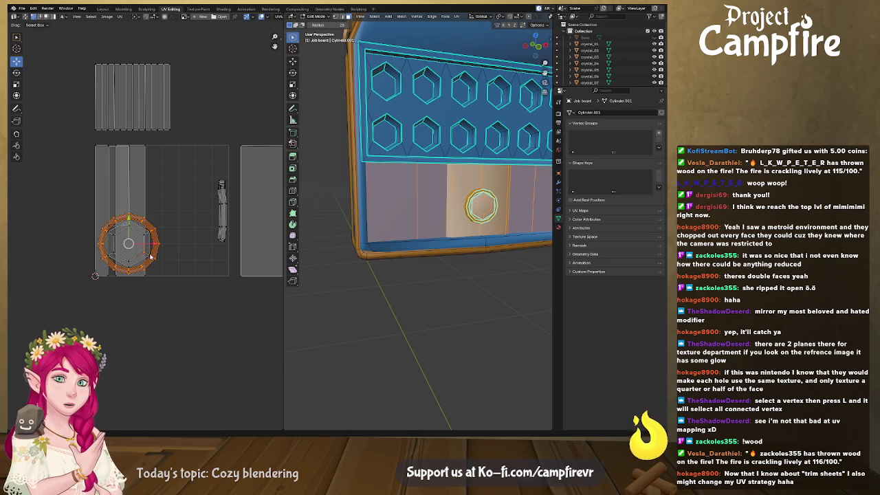
key(l)
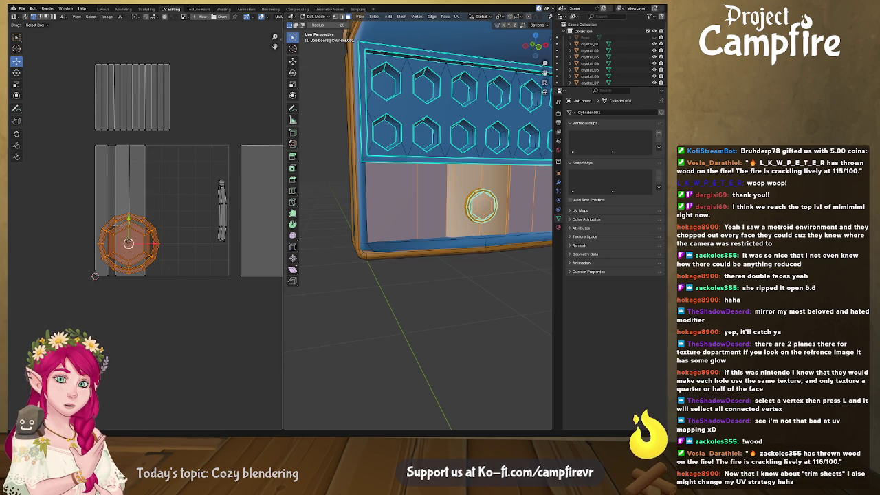
drag(131, 244, 188, 178)
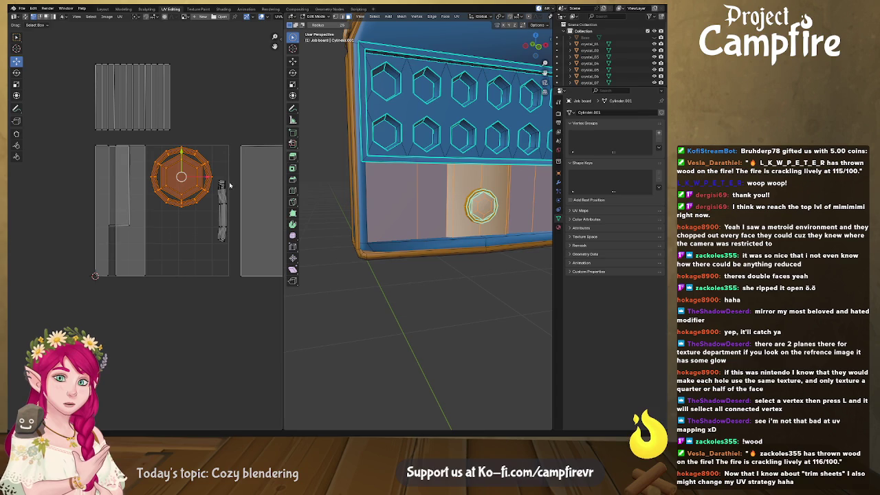
click(221, 210)
drag(221, 210, 208, 343)
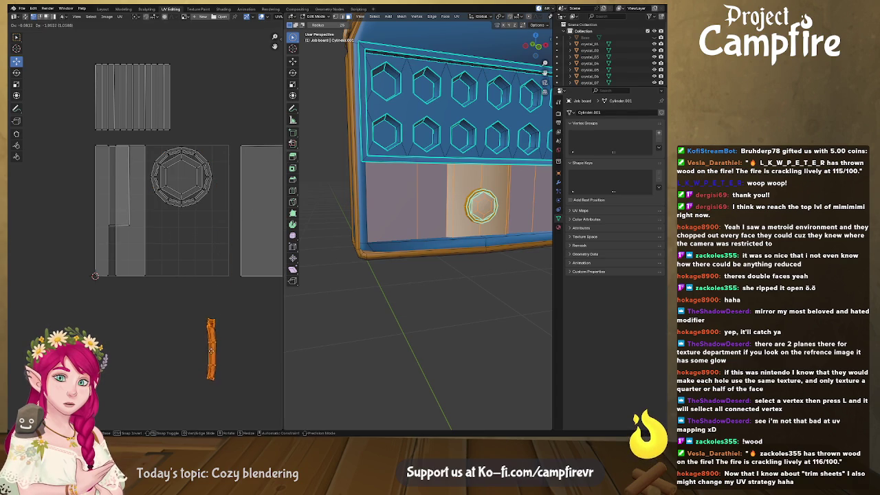
- Nudge the ring island slightly right, then pan the UV view and orbit to the board's top
click(197, 185)
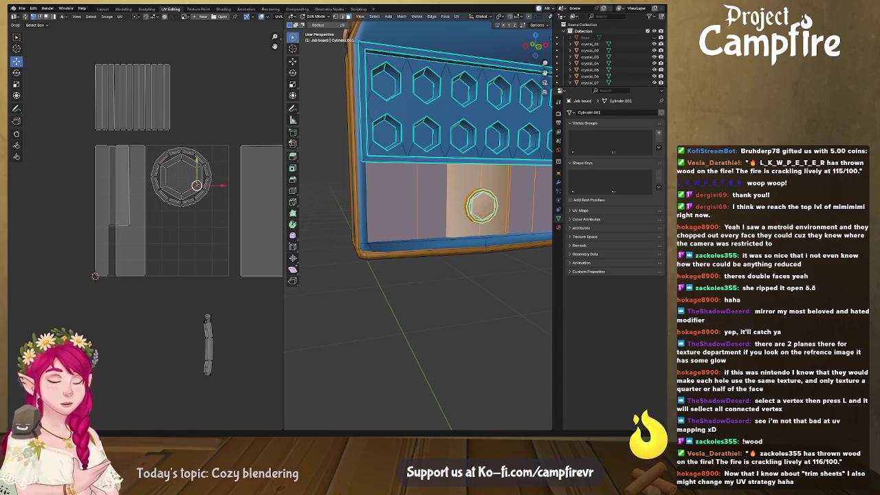
key(l)
key(g)
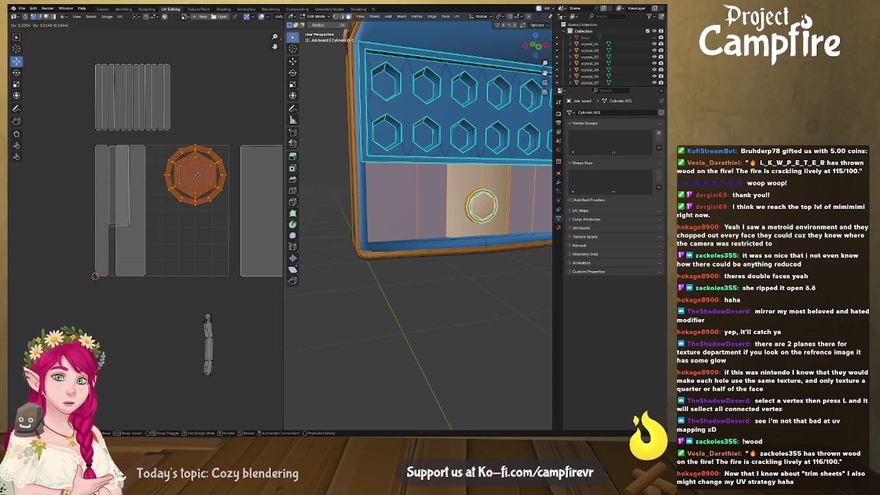
click(200, 178)
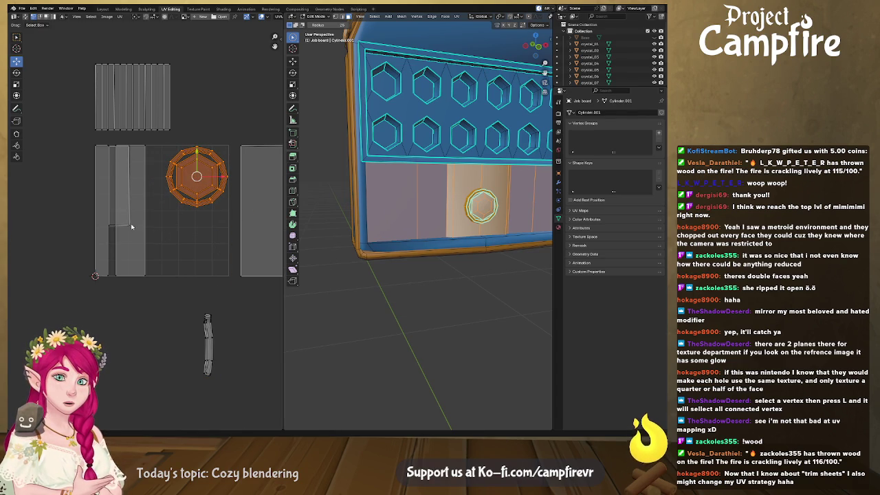
middle_drag(158, 230, 70, 231)
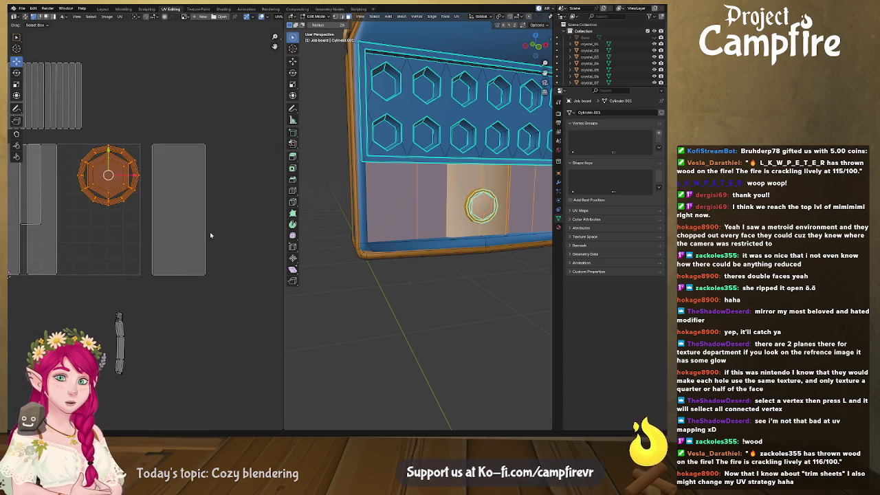
middle_drag(356, 224, 369, 213)
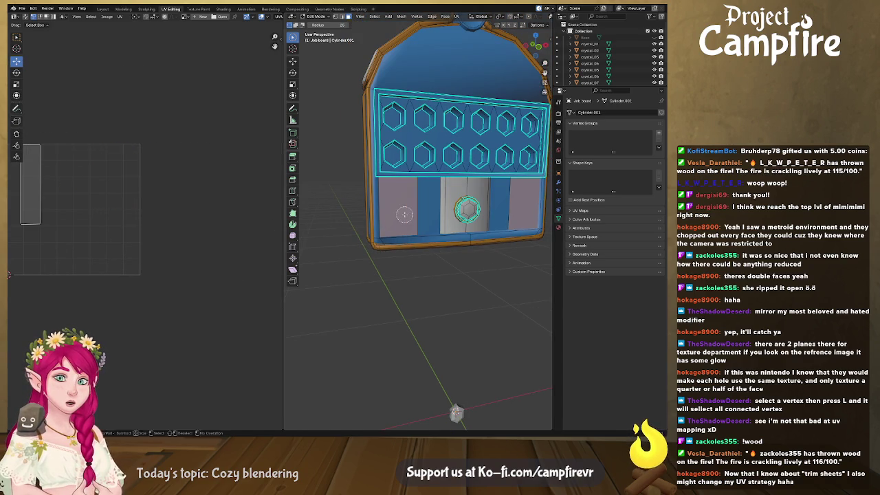
- Select the centre lower-panel strips on the board front and frame their UV island
click(404, 214)
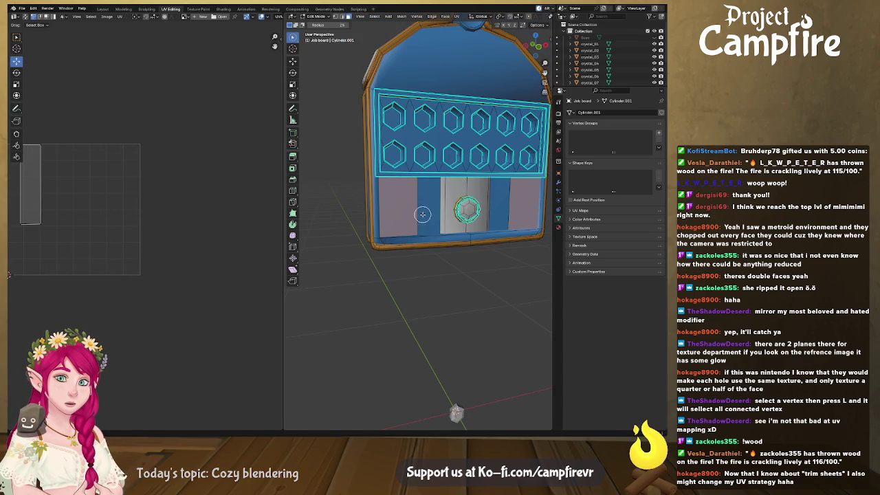
click(426, 213)
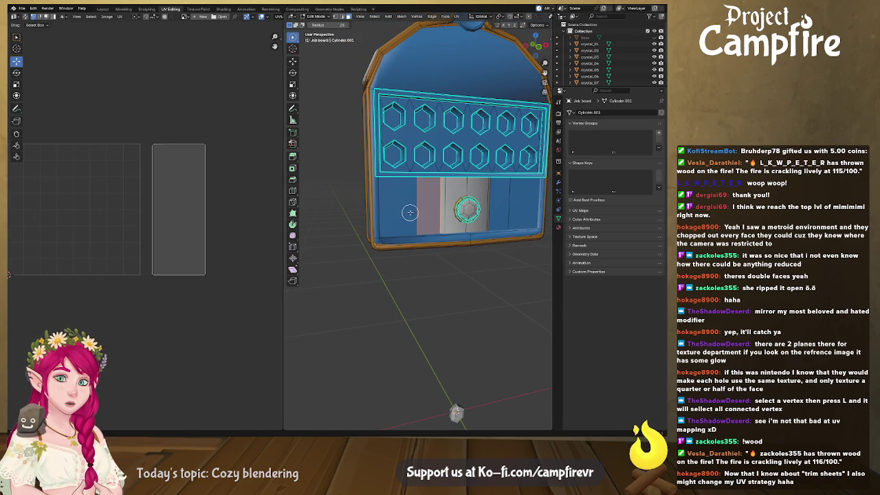
click(400, 213)
key(Home)
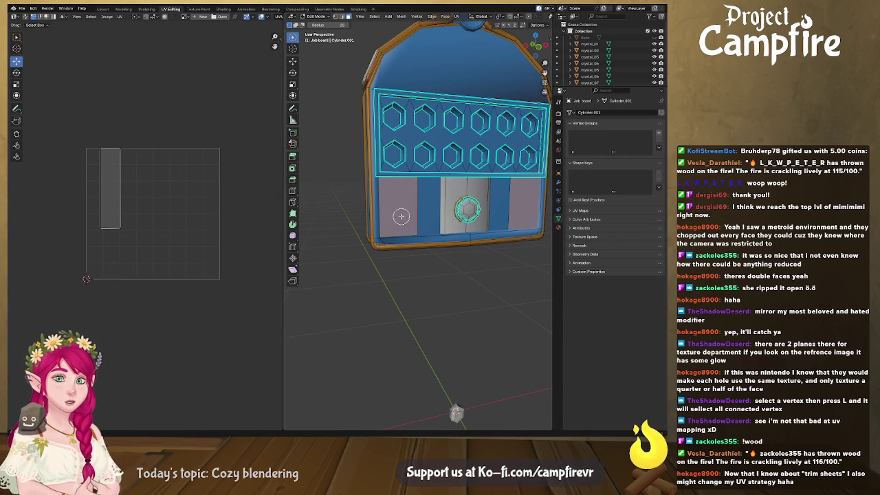
- Add the outer lower front strips, frame both UV islands, and pick up the right island
click(431, 206)
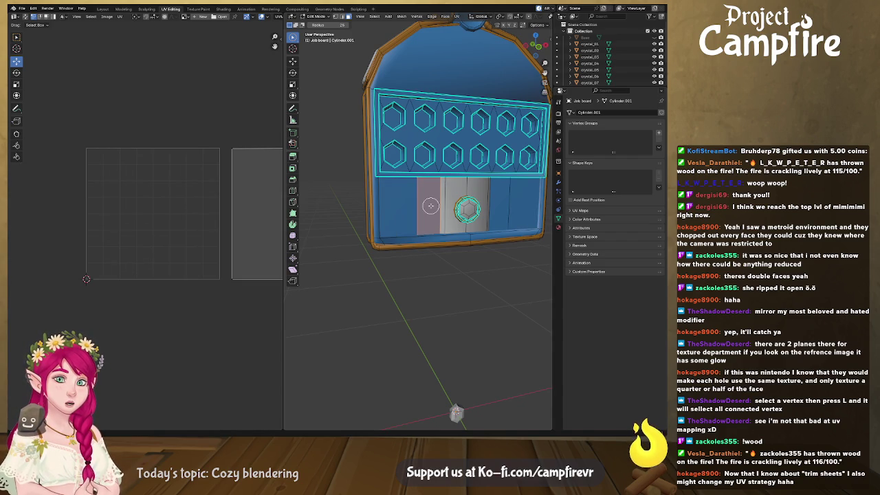
shift+click(405, 214)
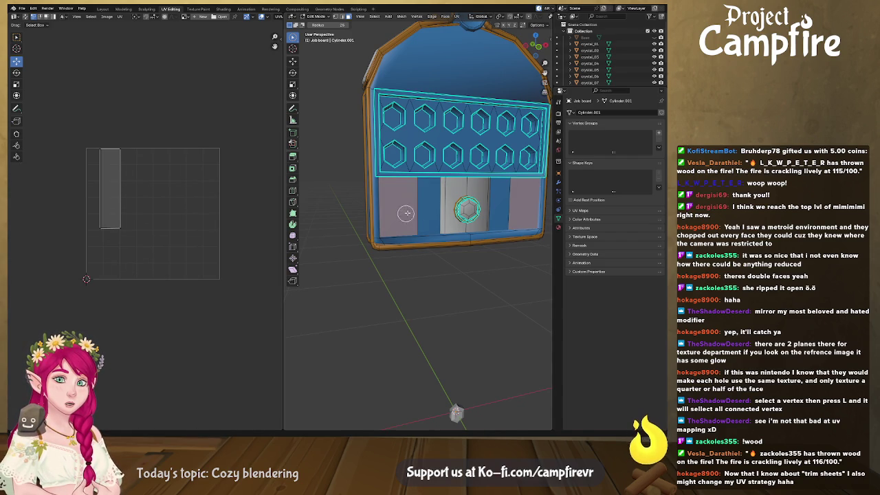
shift+click(500, 209)
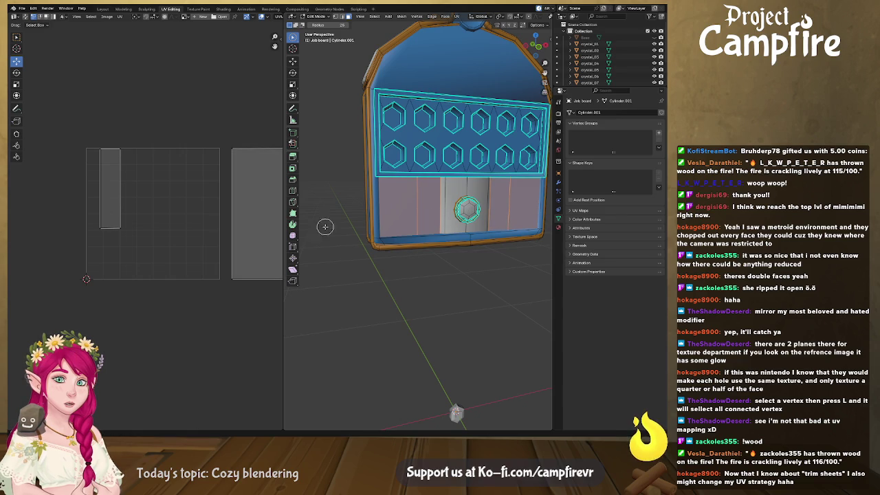
key(Home)
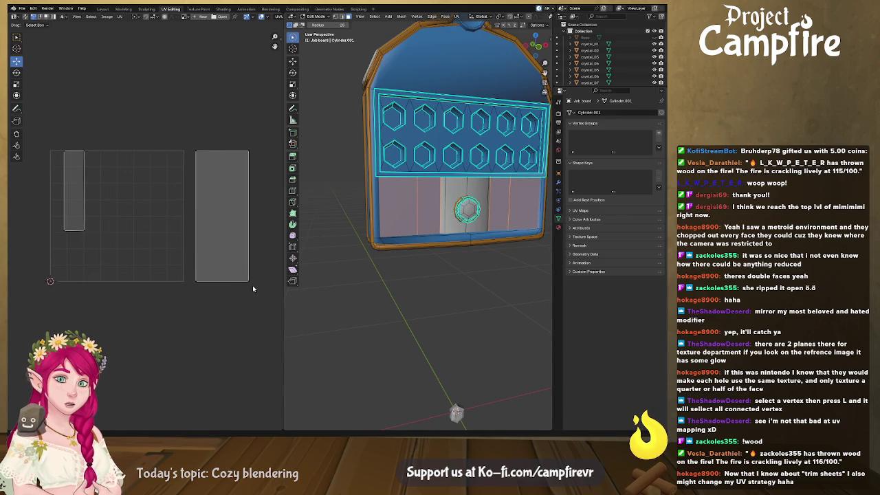
drag(255, 282, 189, 142)
key(g)
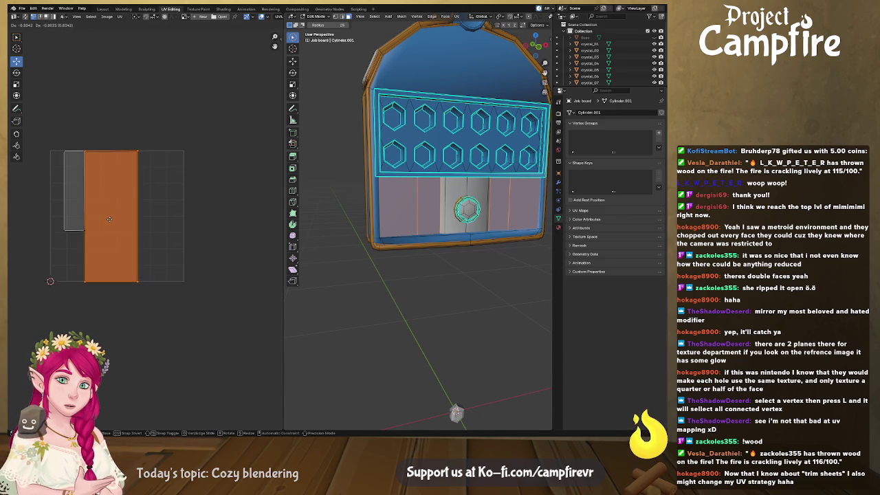
- Place the right island beside the left one and adjust its bottom, right and left edges to fit
click(109, 219)
drag(158, 303, 49, 259)
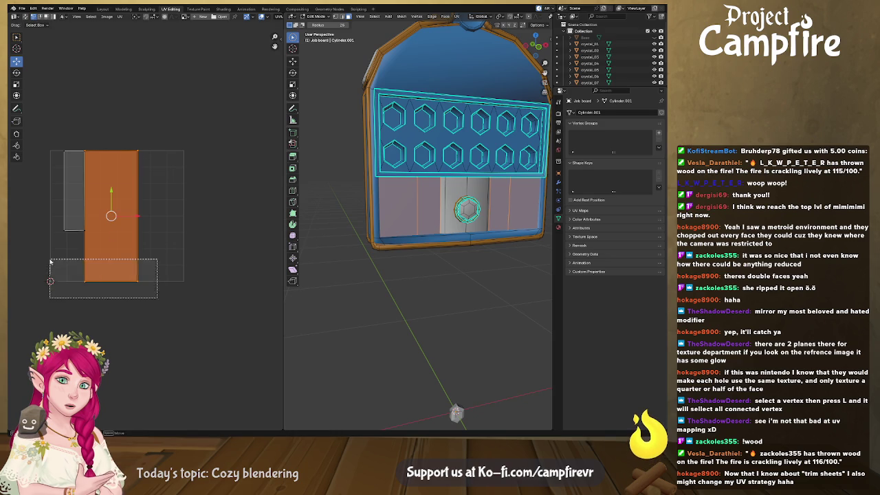
drag(111, 280, 114, 236)
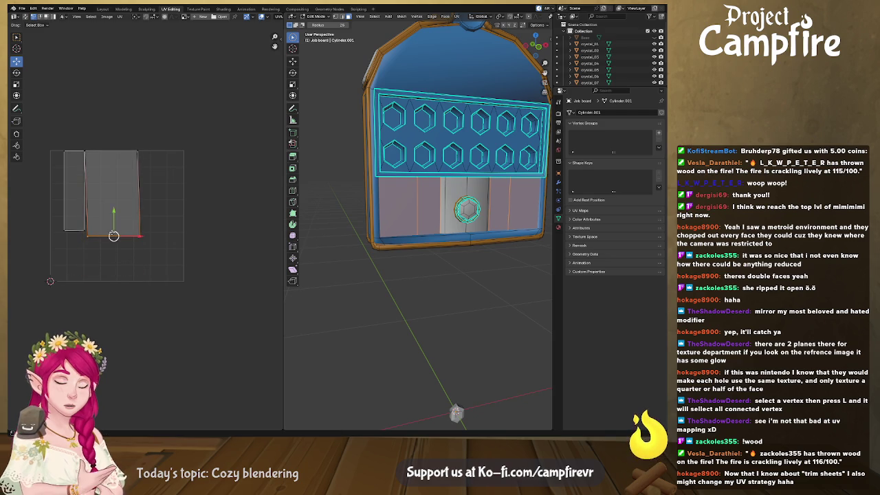
key(g)
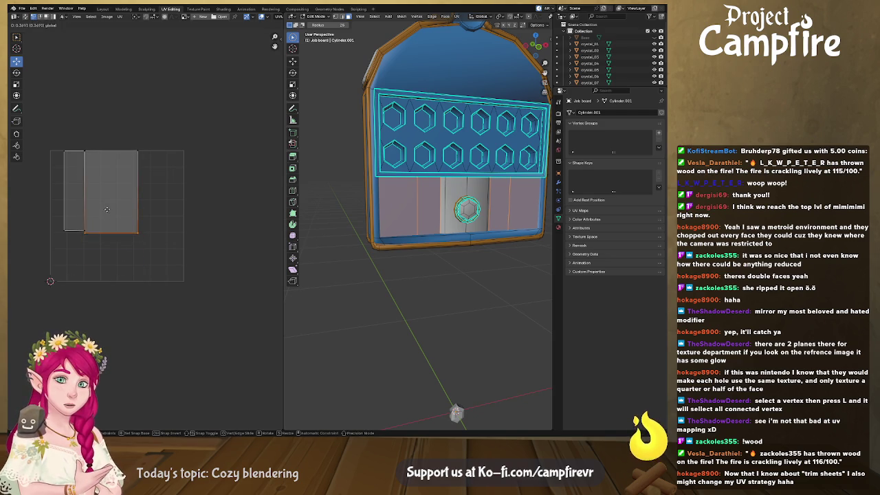
click(106, 207)
drag(167, 129, 122, 235)
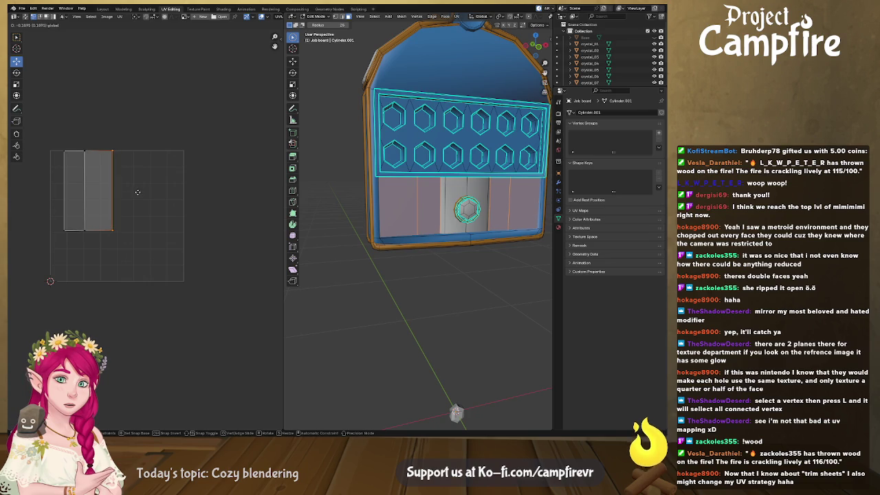
mouse_move(162, 191)
mouse_down()
mouse_move(61, 165)
mouse_move(73, 237)
mouse_up()
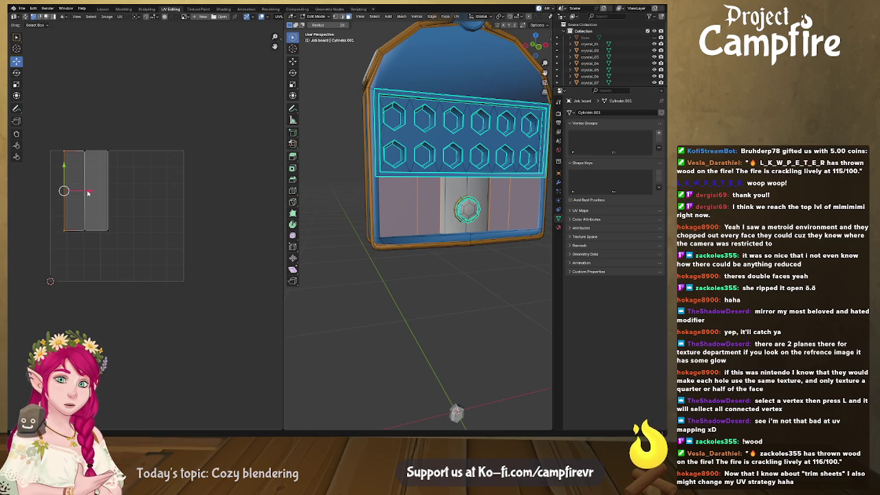
drag(91, 192, 75, 190)
- Scale both lower strip islands down into the grid's top-left, then select the central cylinder
drag(73, 141, 86, 243)
mouse_move(105, 151)
mouse_down()
mouse_move(120, 209)
mouse_move(130, 191)
mouse_up()
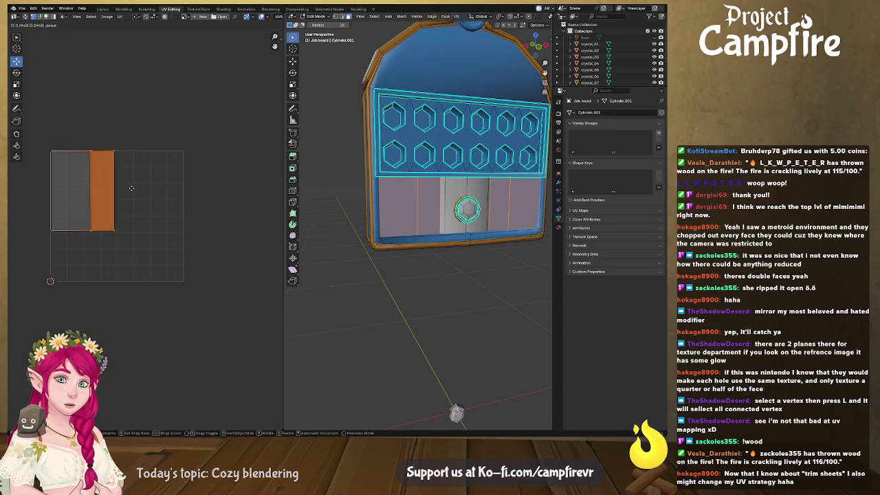
middle_drag(147, 232, 174, 233)
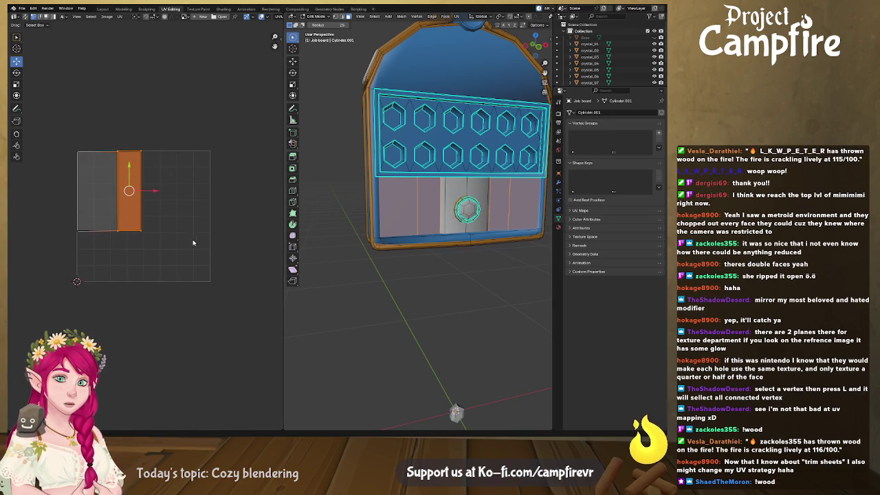
drag(196, 255, 59, 128)
key(s)
click(186, 225)
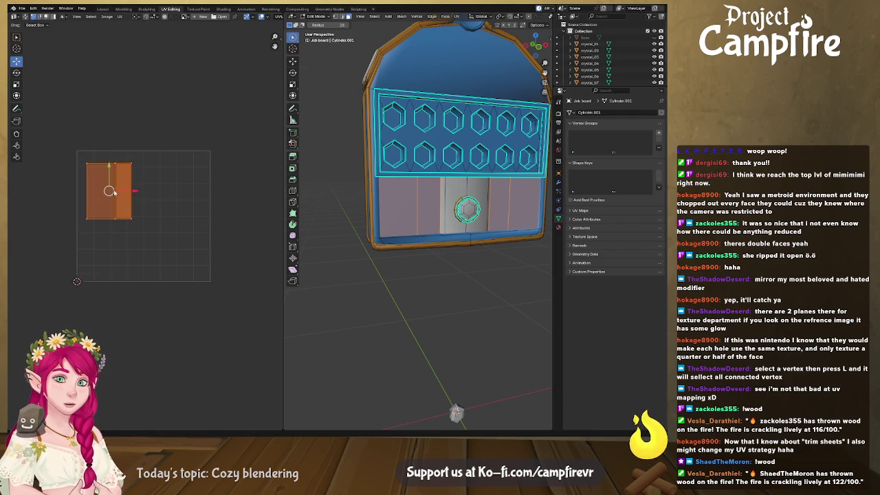
key(g)
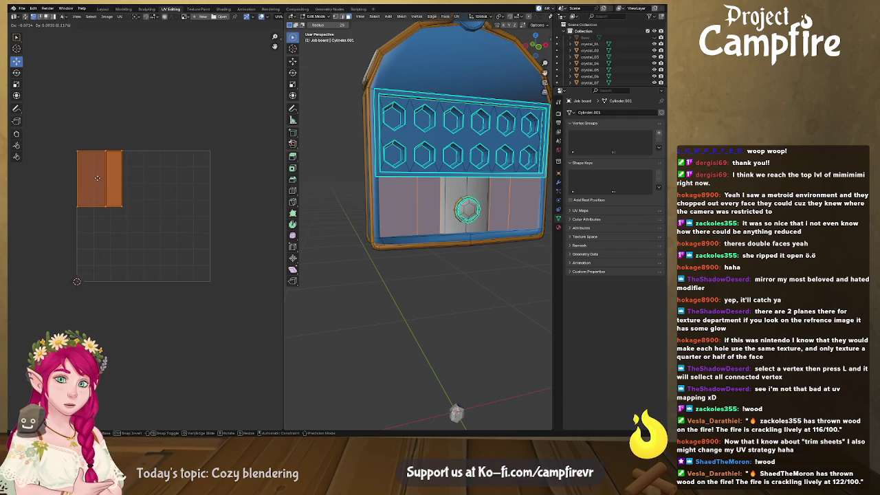
click(98, 179)
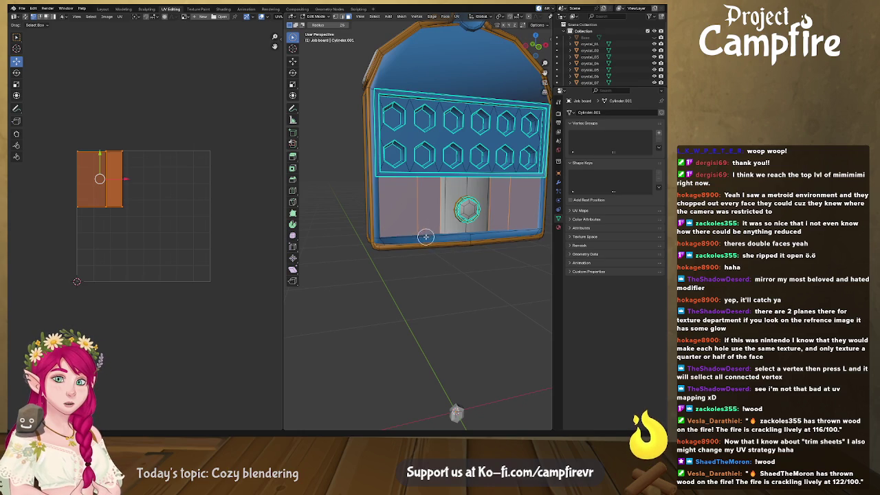
middle_drag(364, 267, 418, 246)
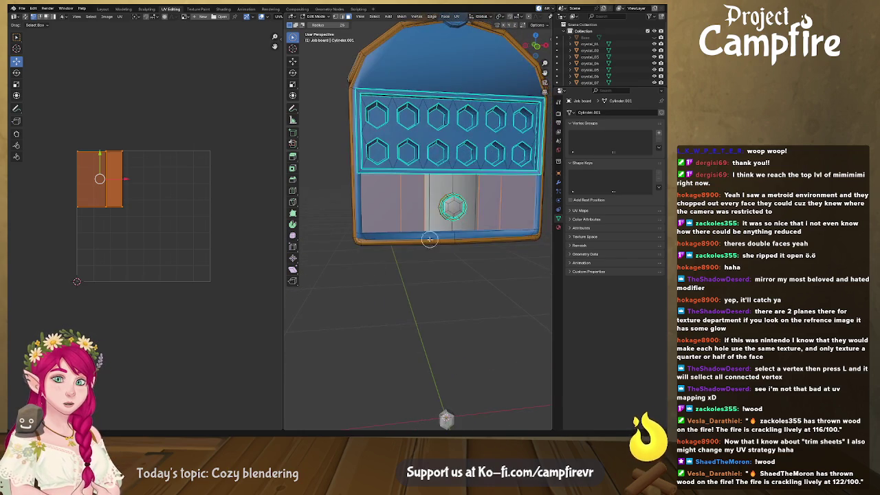
key(l)
key(l)
key(l)
key(l)
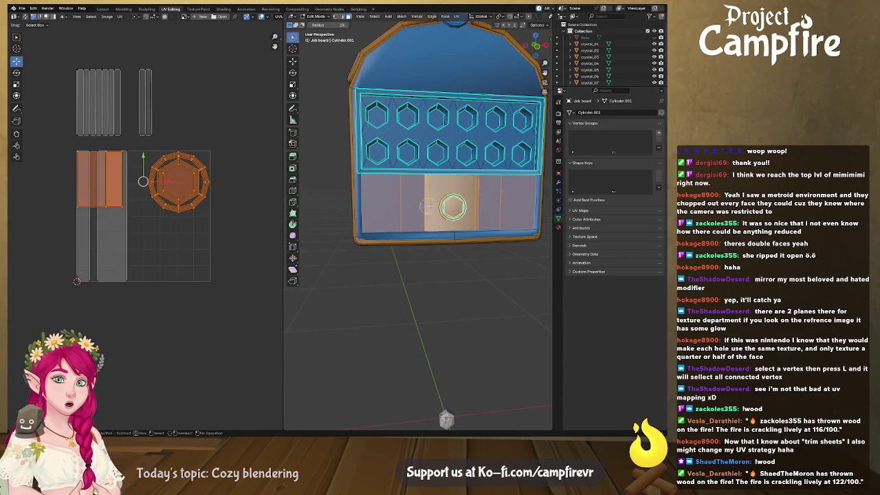
- Select the front circle piece with all linked faces to show its enlarged UV island
middle_drag(191, 243, 207, 239)
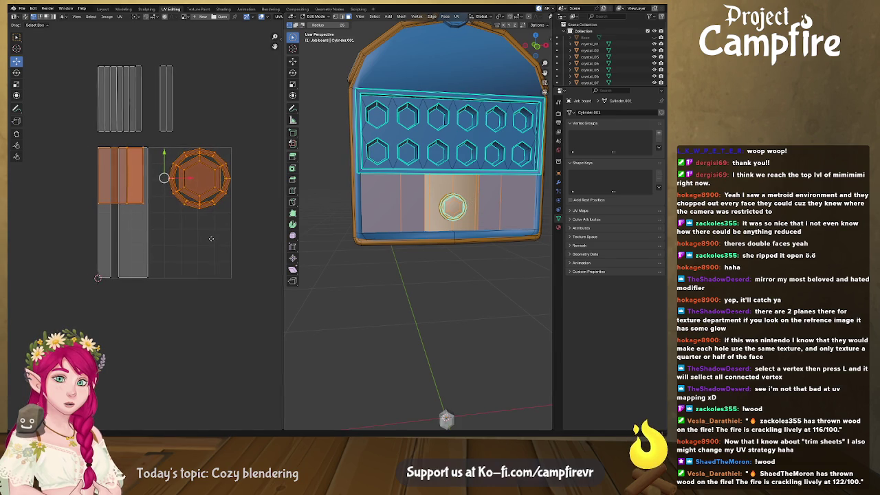
middle_drag(165, 201, 165, 246)
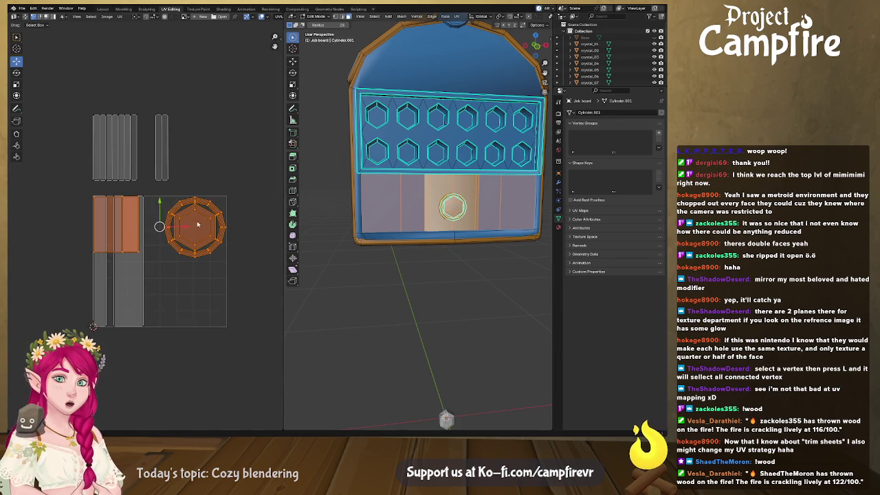
scroll(179, 189, up, 1)
middle_drag(457, 227, 445, 196)
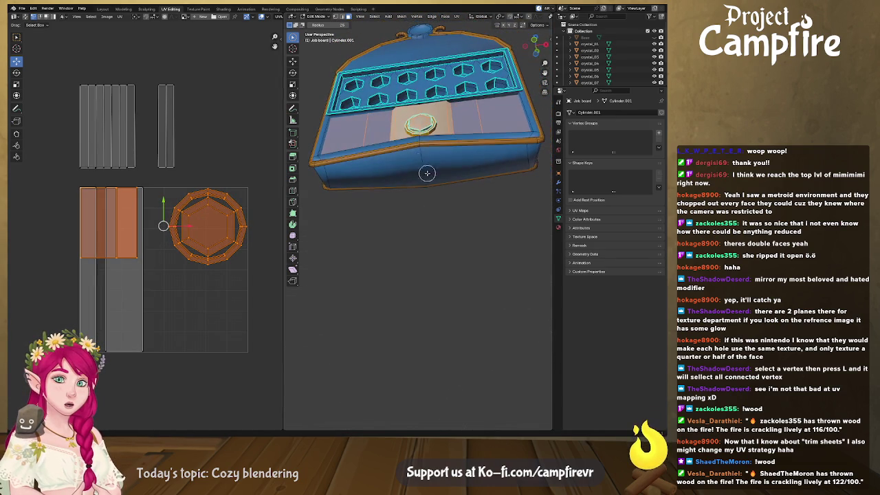
shift+click(421, 126)
key(l)
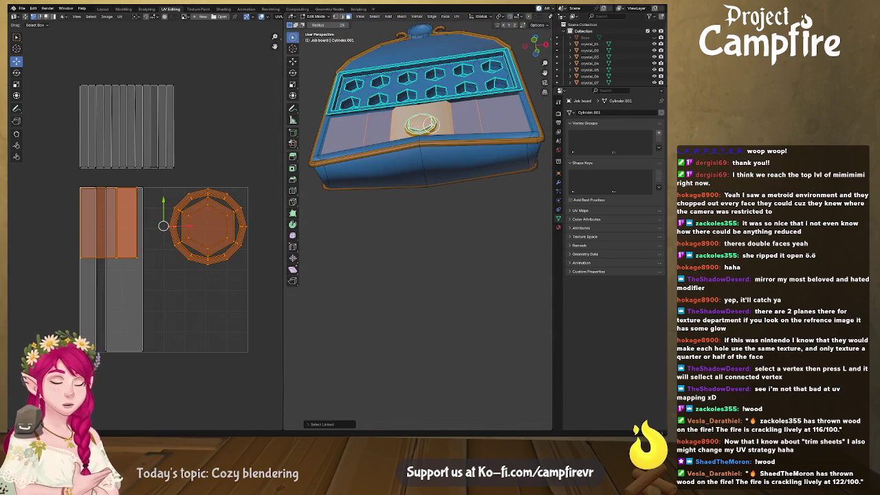
middle_drag(185, 165, 192, 175)
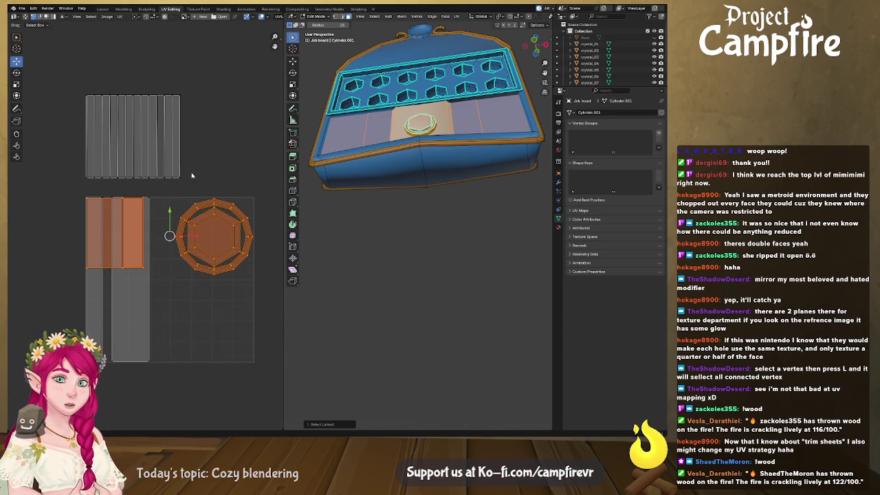
scroll(169, 272, up, 3)
middle_drag(202, 278, 152, 231)
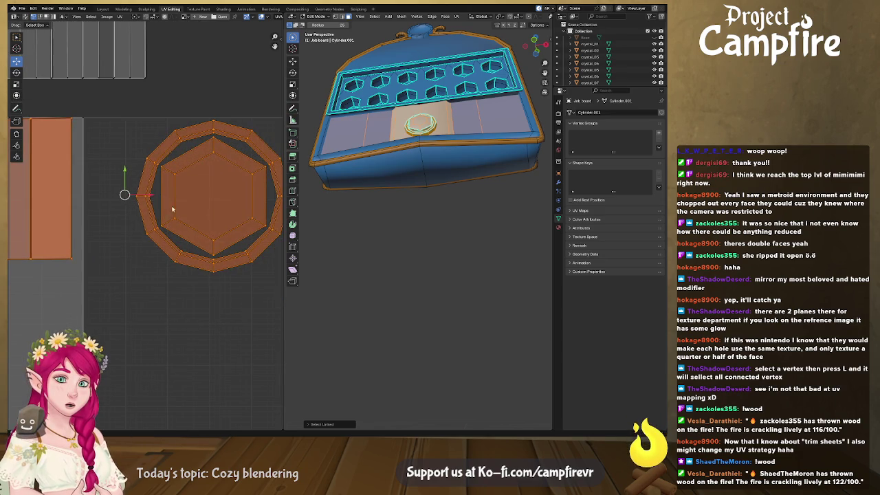
scroll(152, 231, down, 3)
- Select the wide and narrow strip islands, start a move and cancel it, leaving them unchanged
click(81, 254)
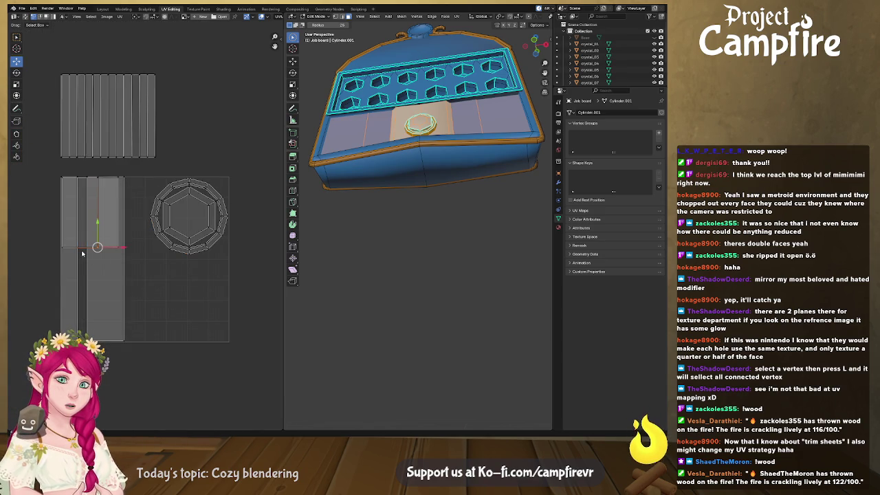
key(l)
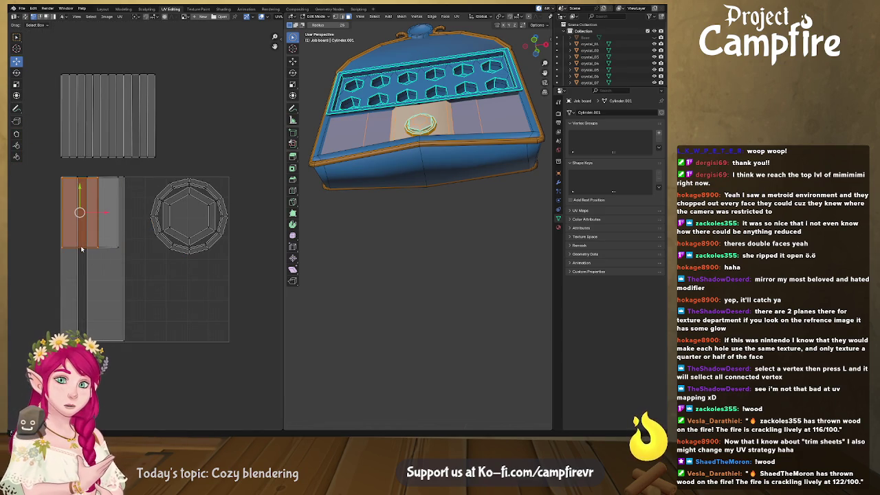
key(l)
key(g)
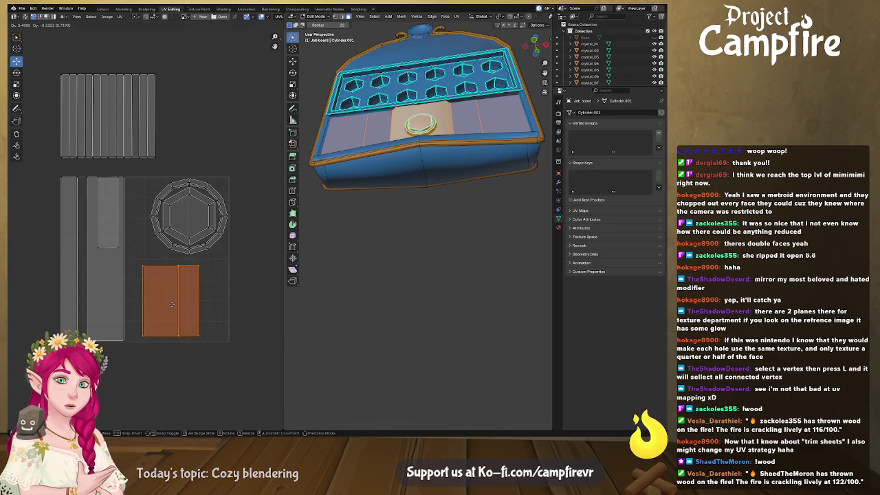
key(Escape)
middle_drag(413, 179, 415, 215)
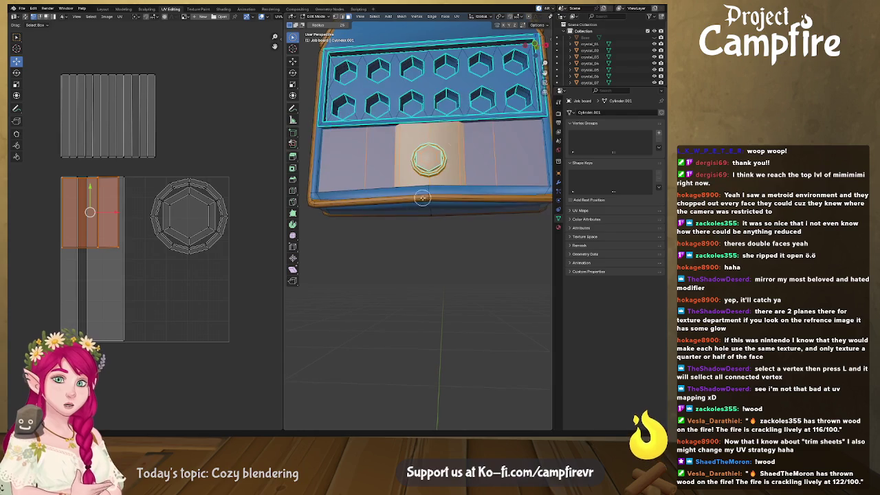
- Select the front hexagon, slide the left strip edge right, and shrink both strips vertically
click(428, 133)
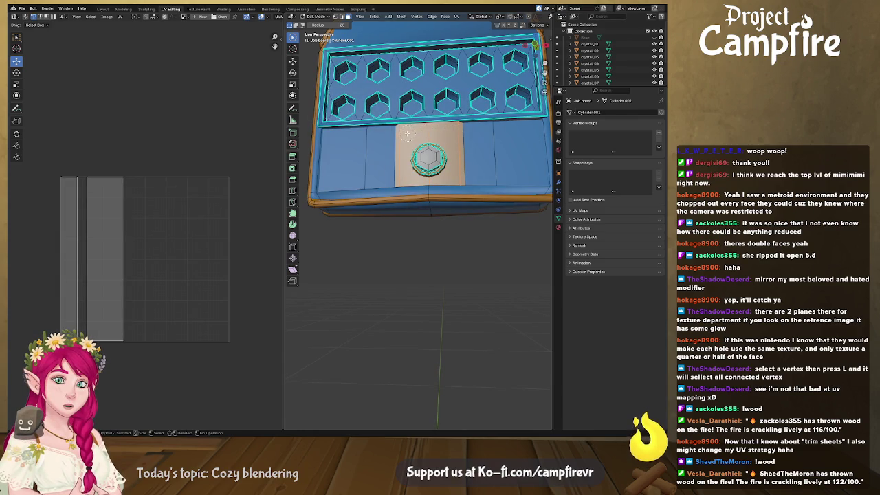
mouse_move(409, 132)
middle_down()
mouse_move(458, 160)
mouse_move(392, 165)
mouse_move(436, 177)
mouse_move(412, 180)
middle_up()
drag(72, 167, 82, 340)
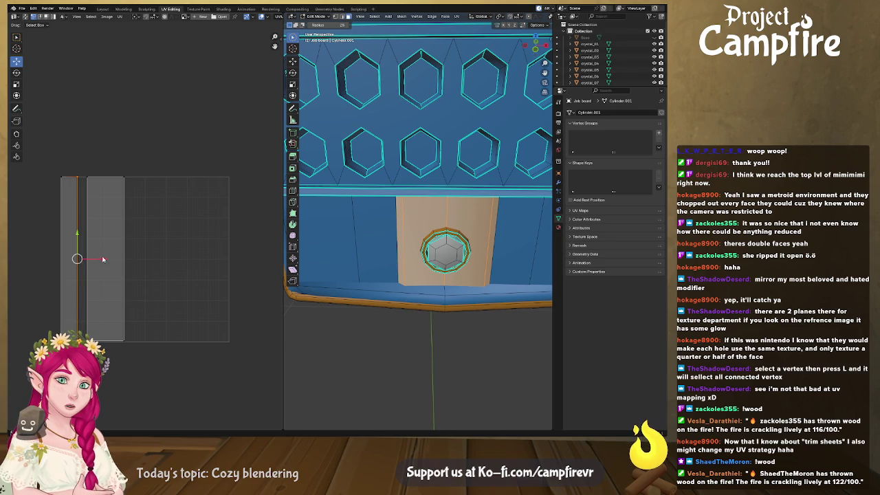
drag(103, 259, 113, 259)
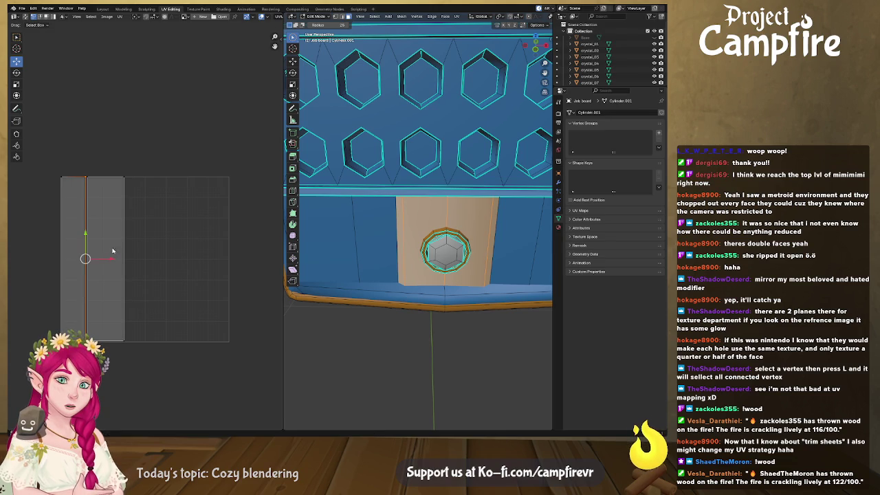
drag(152, 160, 44, 371)
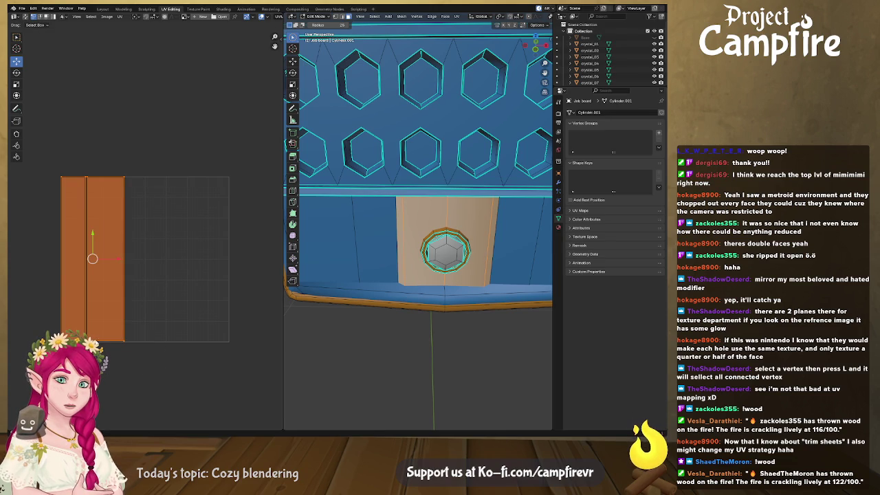
key(s)
key(y)
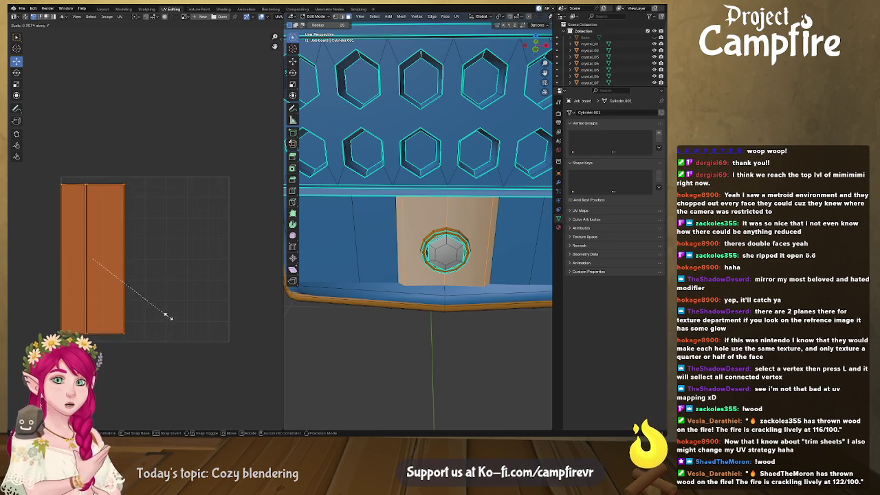
click(127, 259)
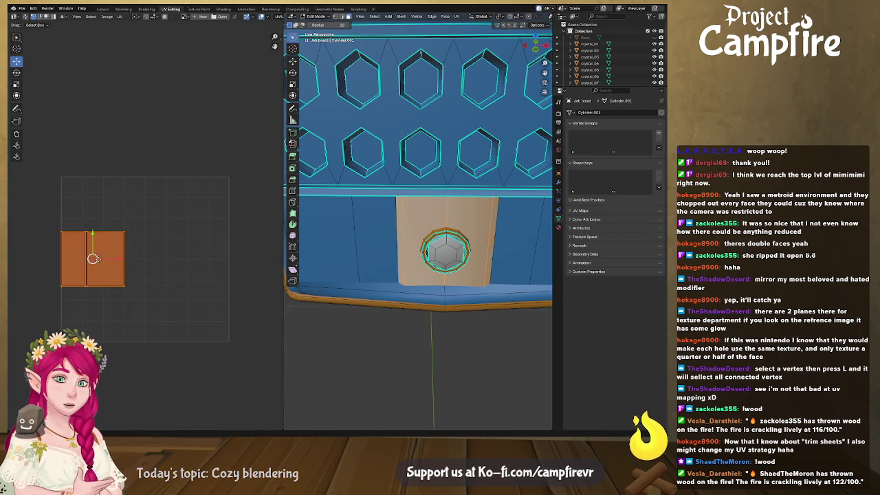
- Move the wall-face island into the bottom-right corner and scale it narrower
drag(93, 258, 196, 313)
key(s)
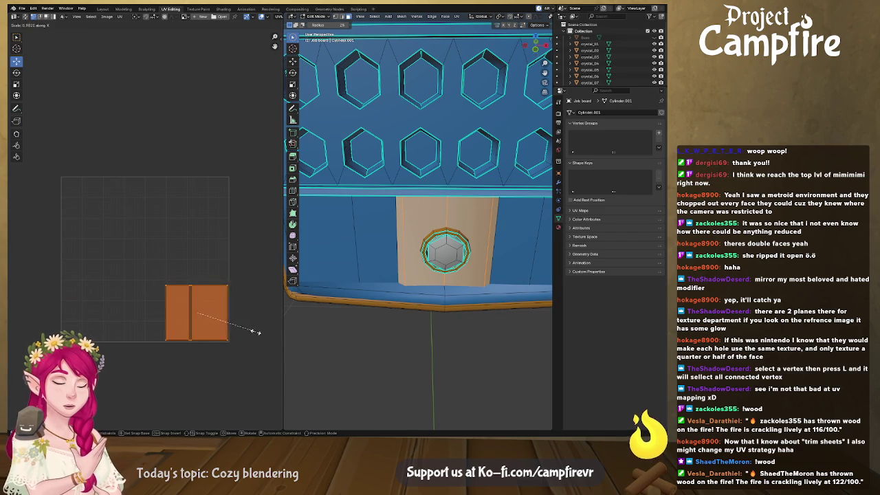
click(240, 328)
key(g)
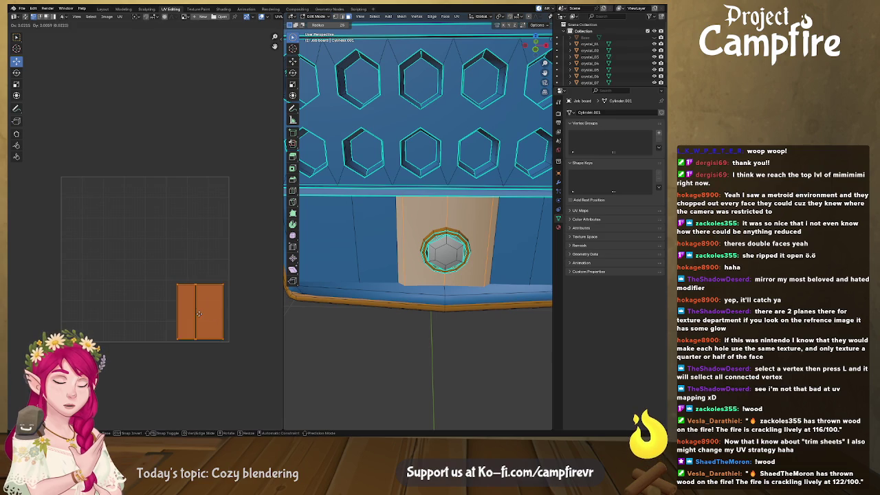
click(204, 314)
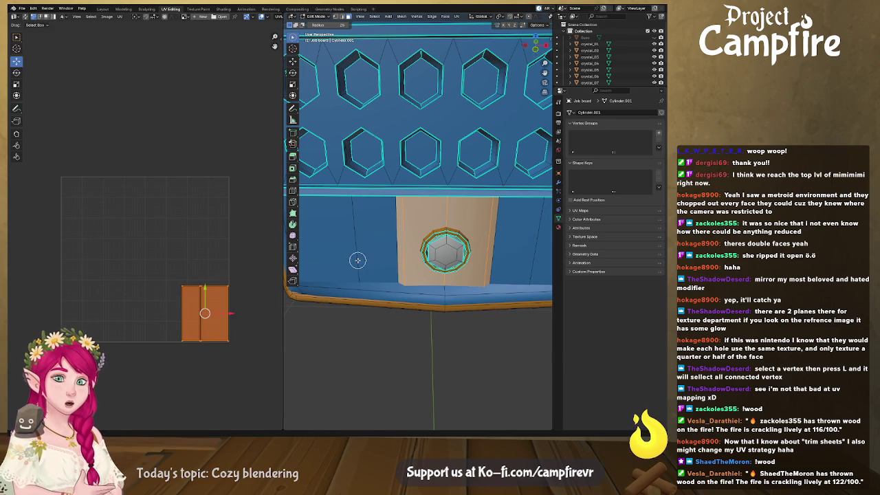
- Select the hexagon ring with both wall-face halves and linked geometry, and box-select their UVs
click(440, 244)
shift+click(438, 241)
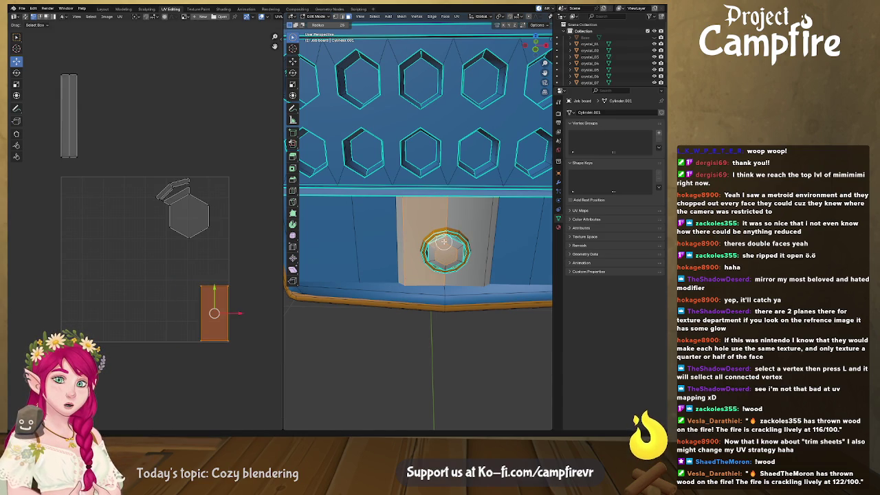
shift+click(444, 242)
shift+click(445, 243)
shift+click(447, 244)
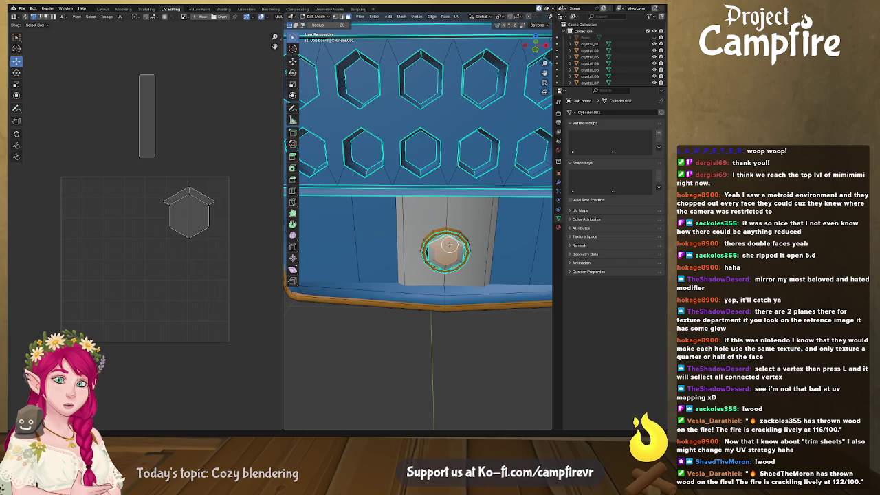
shift+click(450, 244)
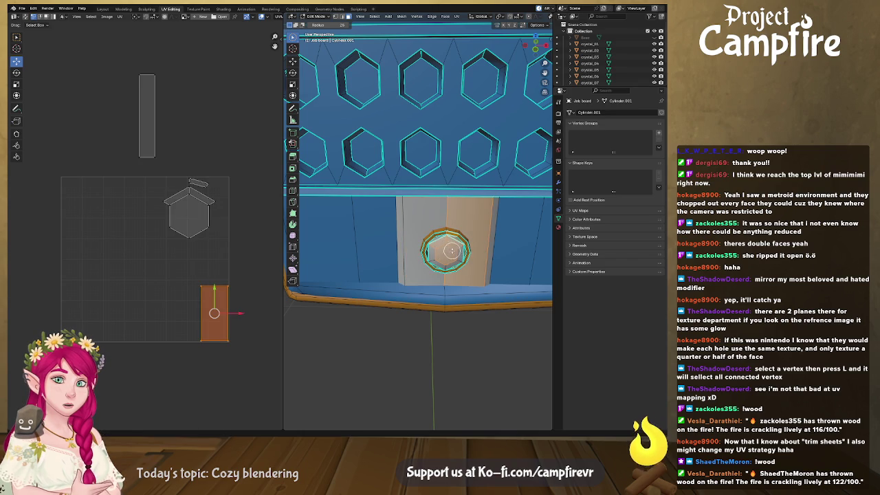
key(l)
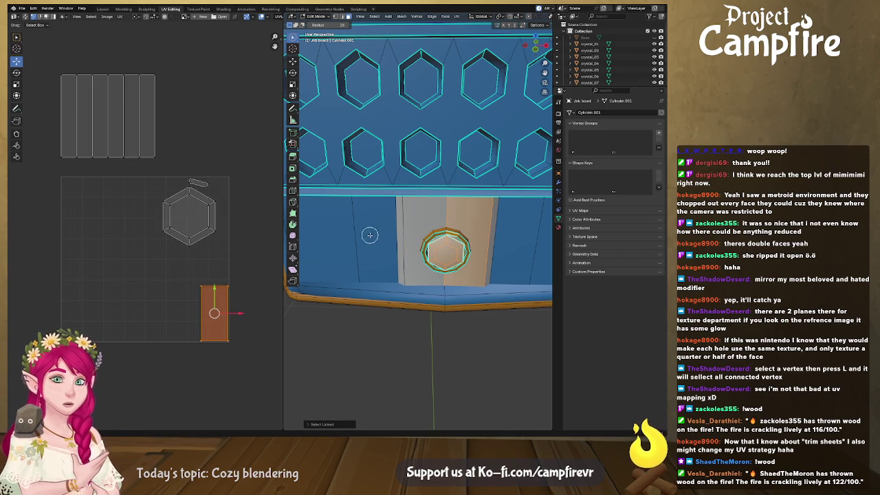
shift+click(432, 241)
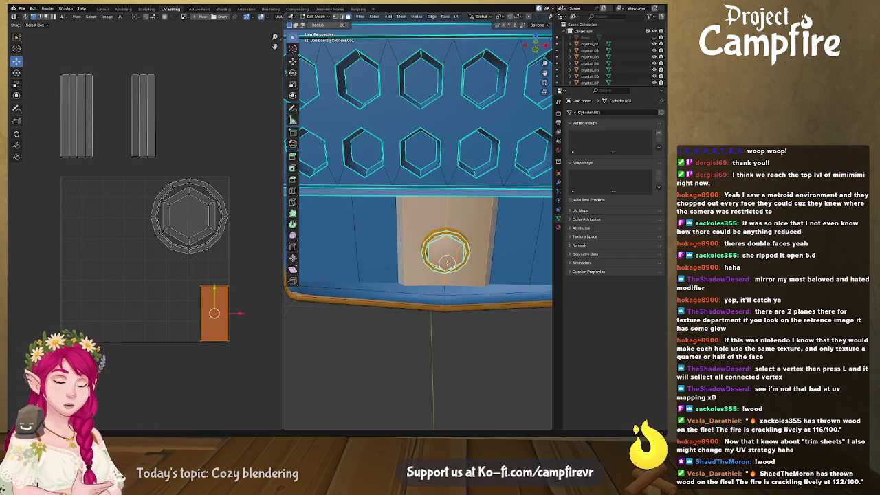
key(l)
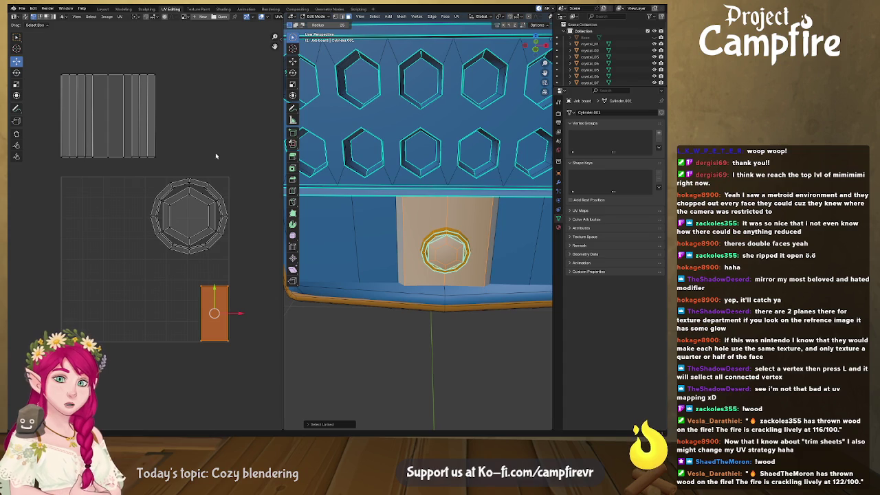
drag(51, 57, 176, 166)
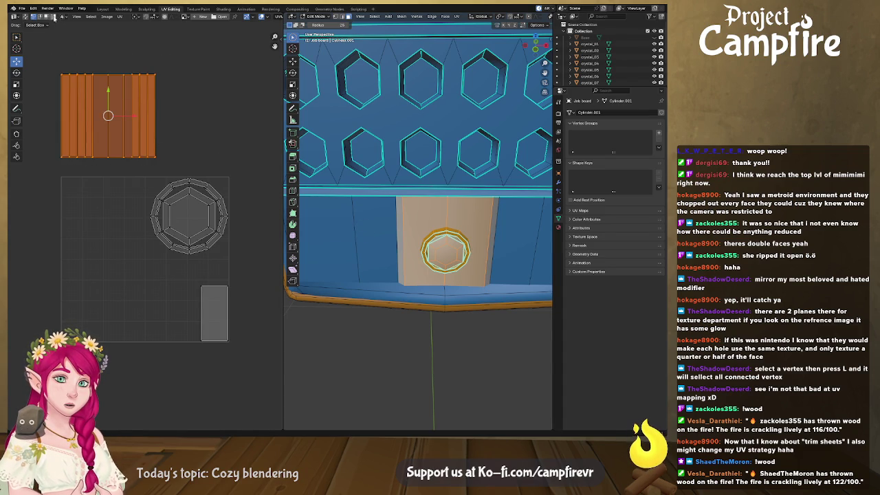
click(25, 18)
- Clear the UV selection, orbit close to the hexagon ring, and toggle UV sync selection
click(176, 101)
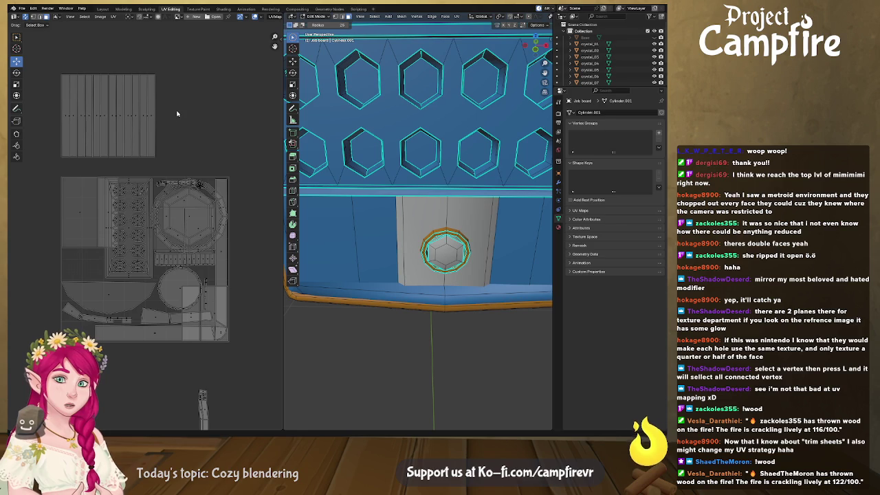
mouse_move(403, 267)
middle_down()
mouse_move(362, 250)
mouse_move(375, 247)
middle_up()
scroll(375, 247, up, 2)
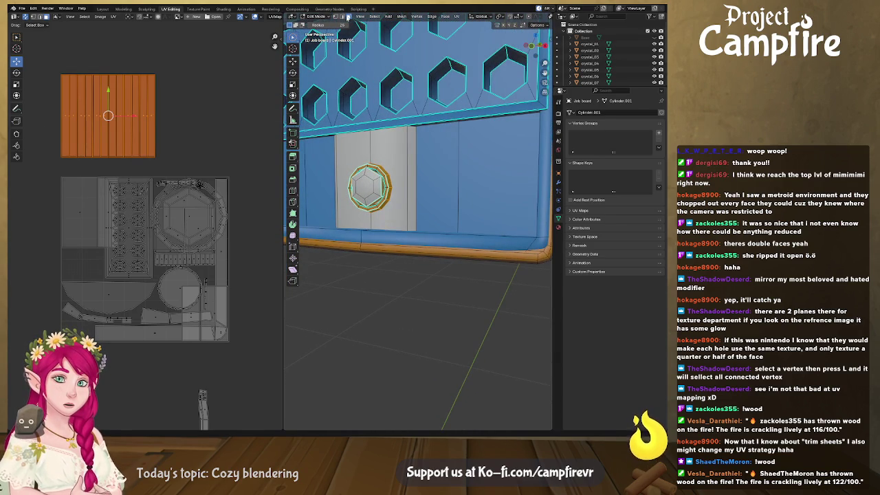
mouse_move(400, 193)
middle_down()
mouse_move(409, 208)
mouse_move(380, 208)
mouse_move(448, 236)
mouse_move(454, 251)
mouse_move(425, 242)
middle_up()
scroll(416, 207, up, 3)
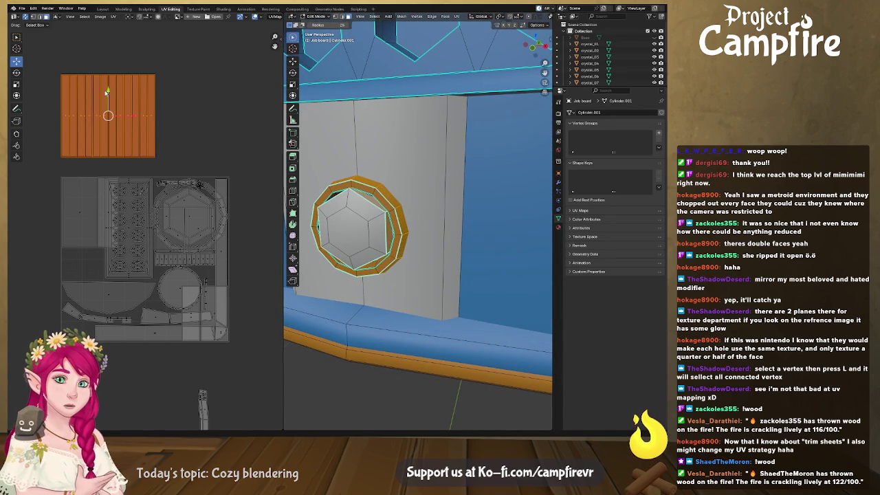
click(37, 17)
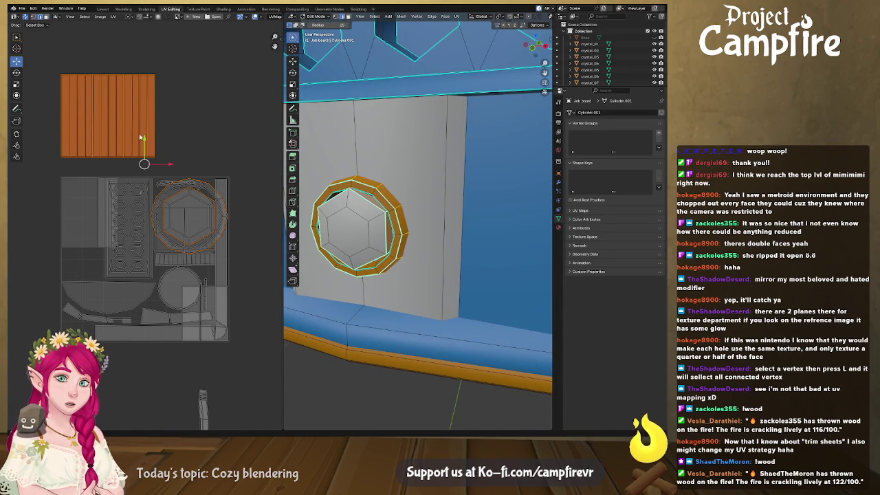
click(154, 141)
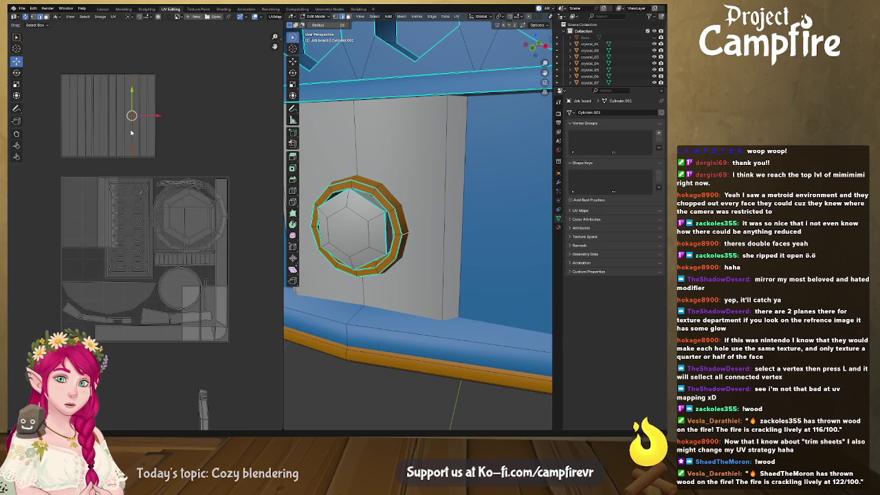
click(95, 132)
- Pull the plank strip island's top edge down to flatten it, then select the whole island
drag(48, 56, 167, 82)
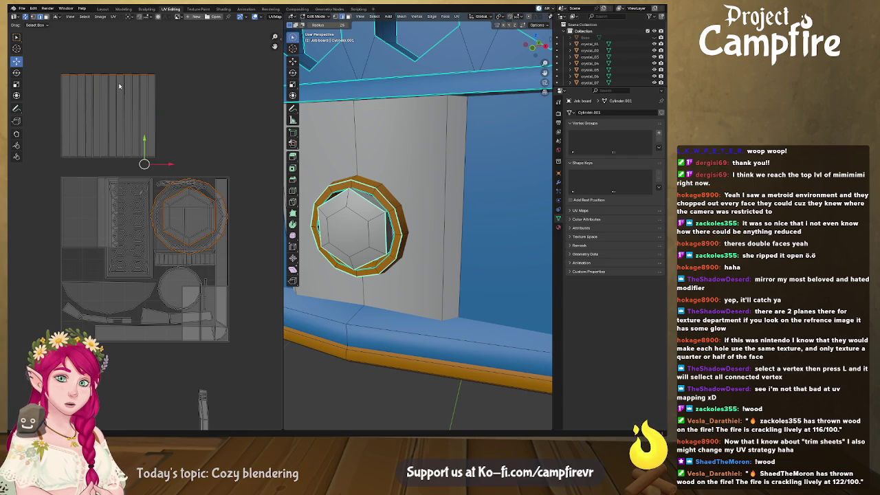
click(147, 115)
drag(180, 58, 48, 90)
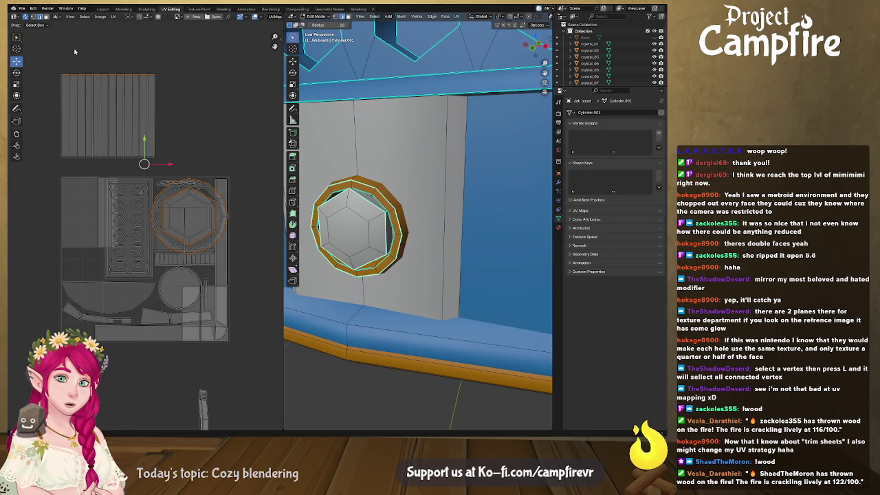
click(26, 16)
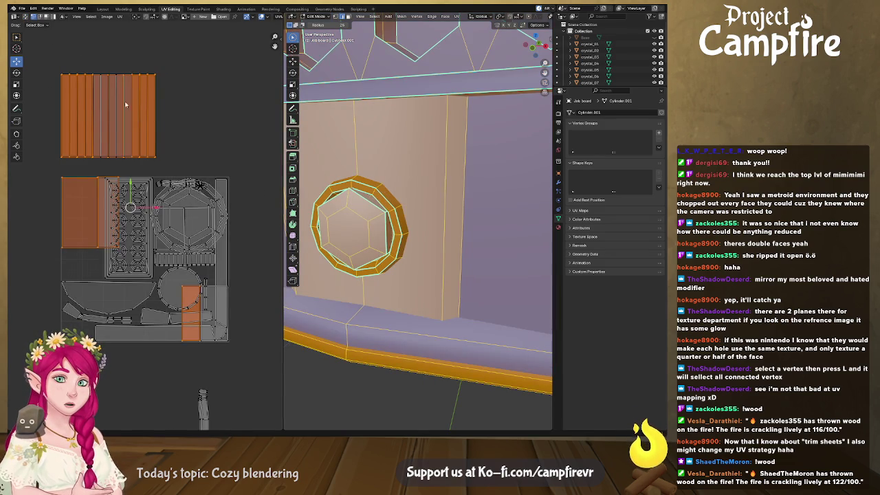
drag(140, 58, 49, 86)
drag(108, 50, 108, 123)
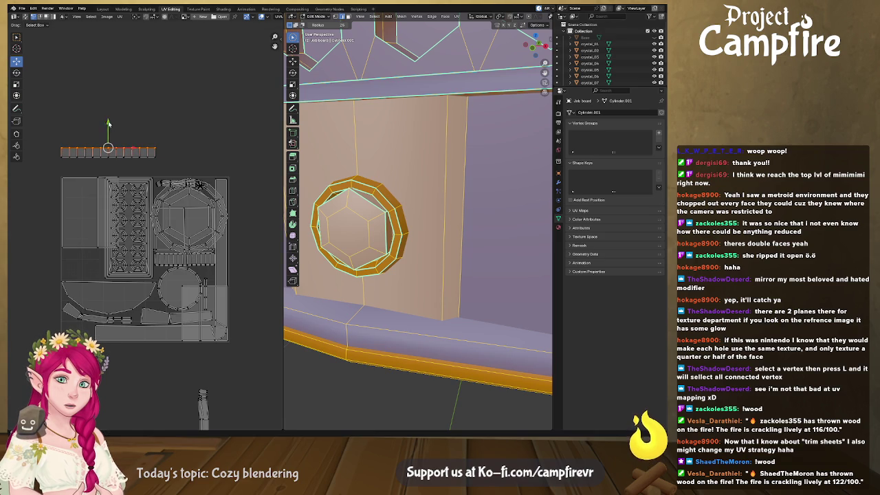
drag(178, 135, 55, 173)
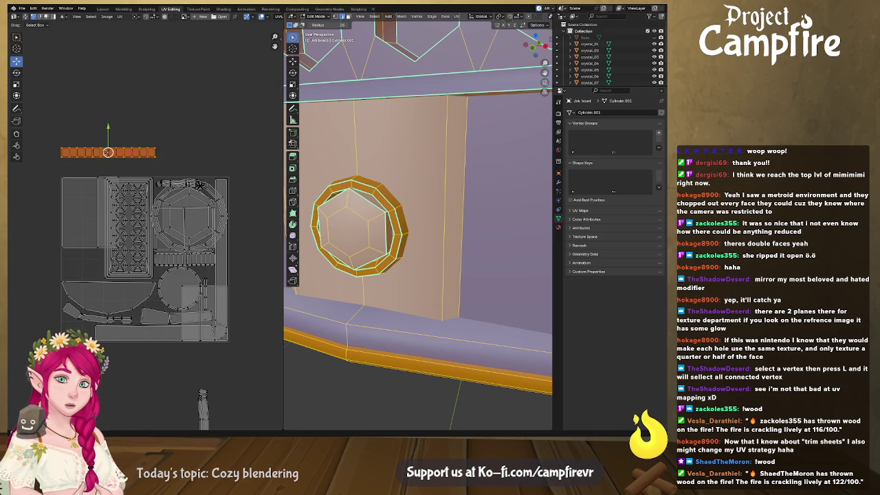
- Nudge the flattened strip into place, then select the ring and beige wall face with linked geometry
drag(108, 152, 141, 156)
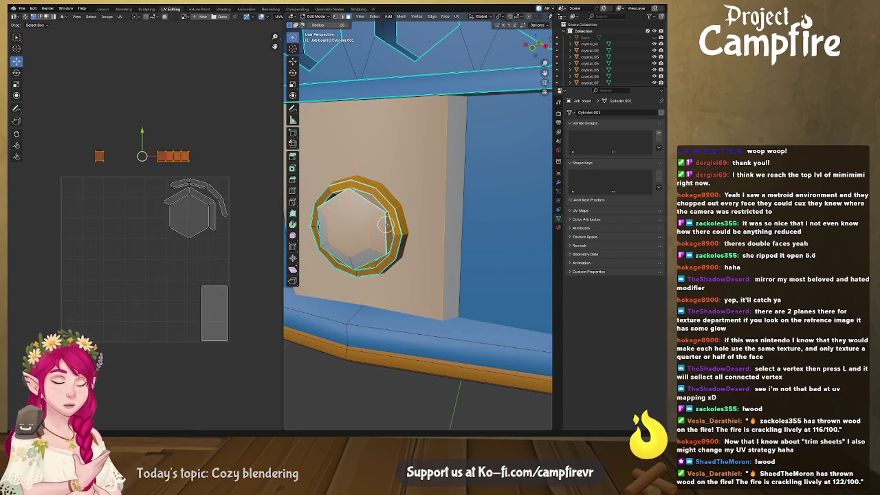
key(l)
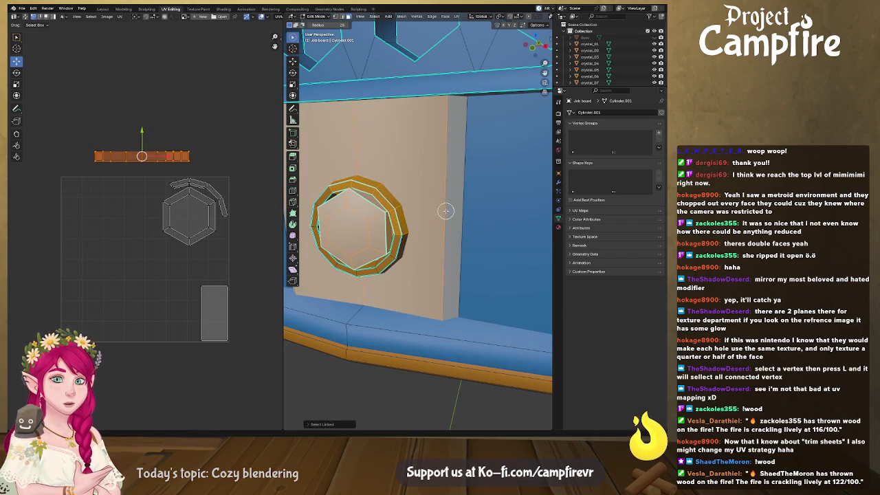
middle_drag(446, 210, 427, 208)
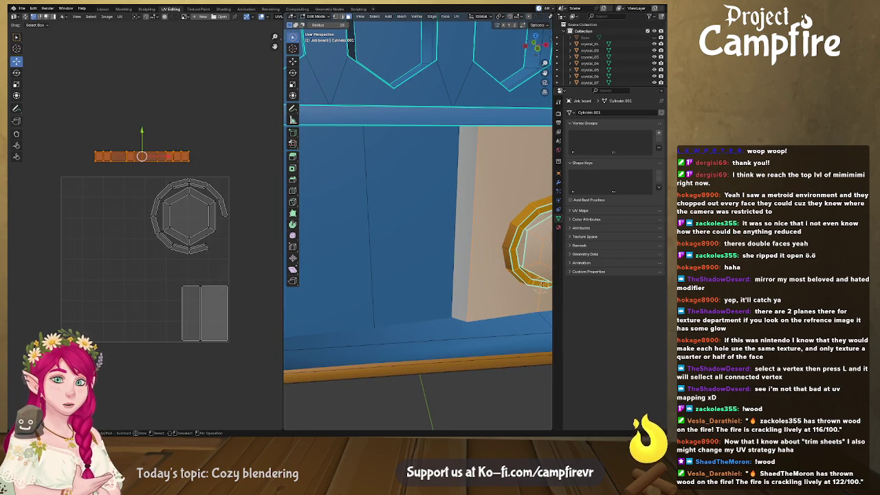
shift+click(470, 226)
key(l)
middle_drag(466, 246, 425, 257)
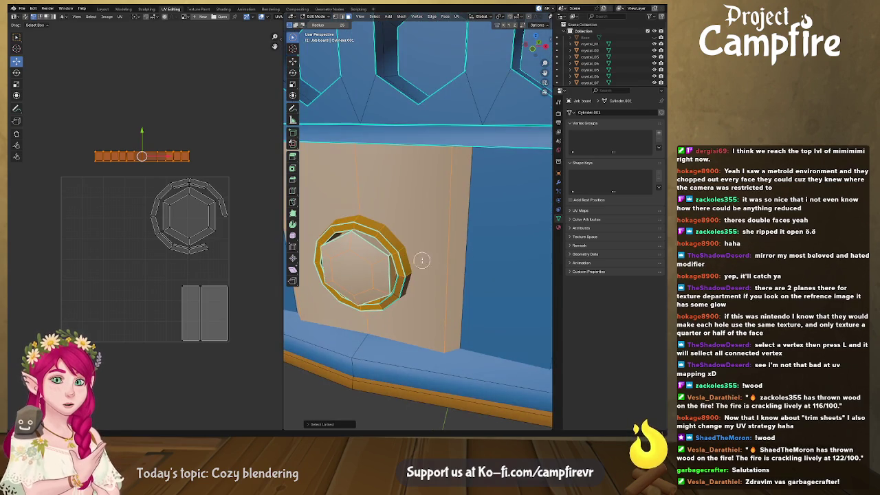
key(l)
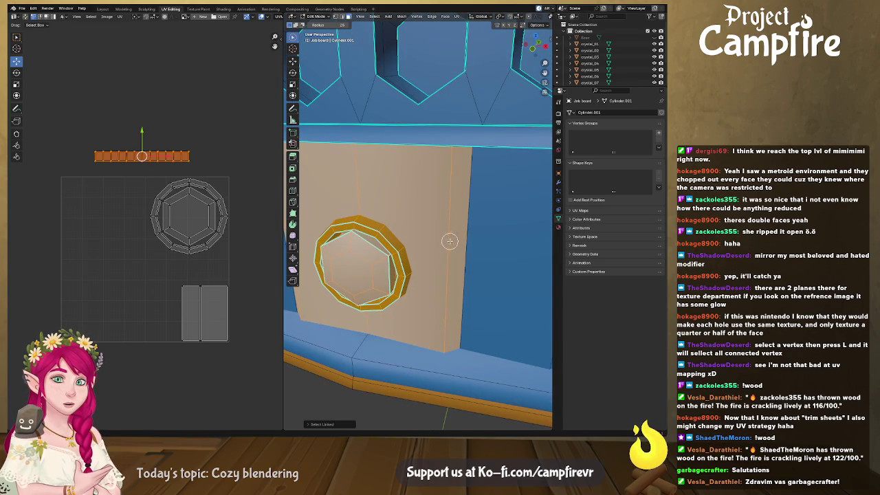
- Add the faces right and left of the ring, then orbit to a frontal view of the board
scroll(432, 240, down, 3)
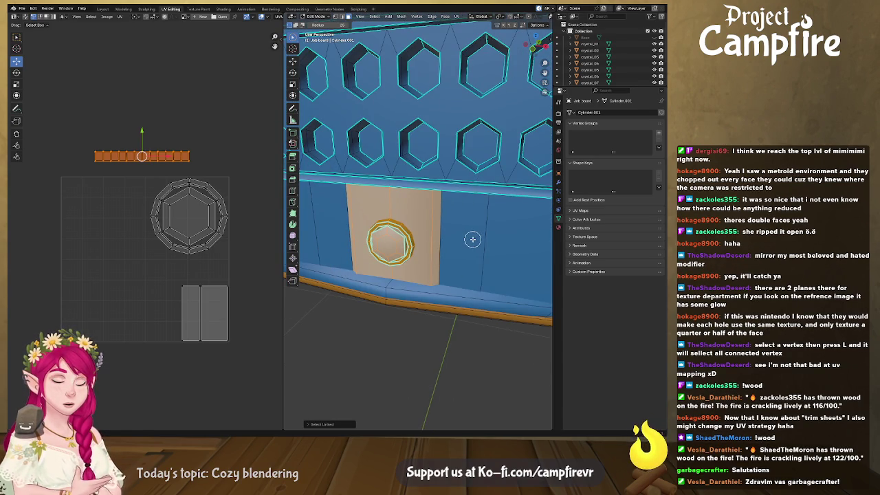
shift+click(472, 240)
shift+click(510, 253)
shift+click(332, 237)
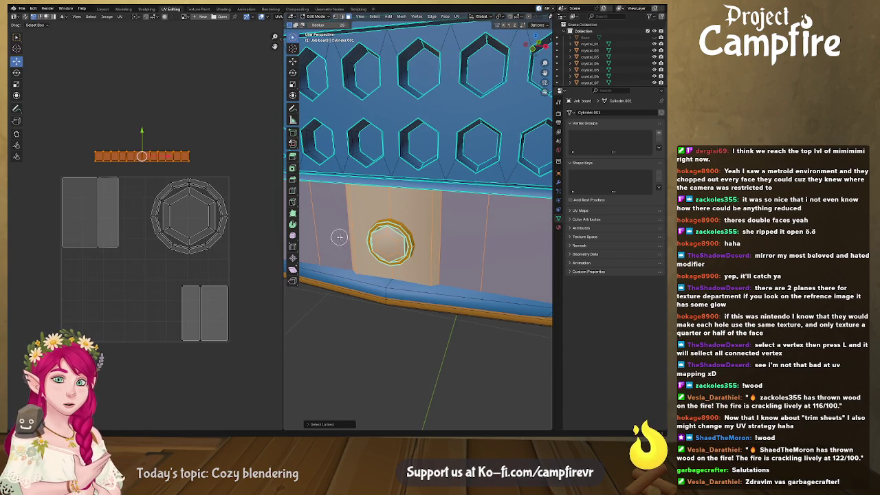
middle_drag(349, 236, 393, 231)
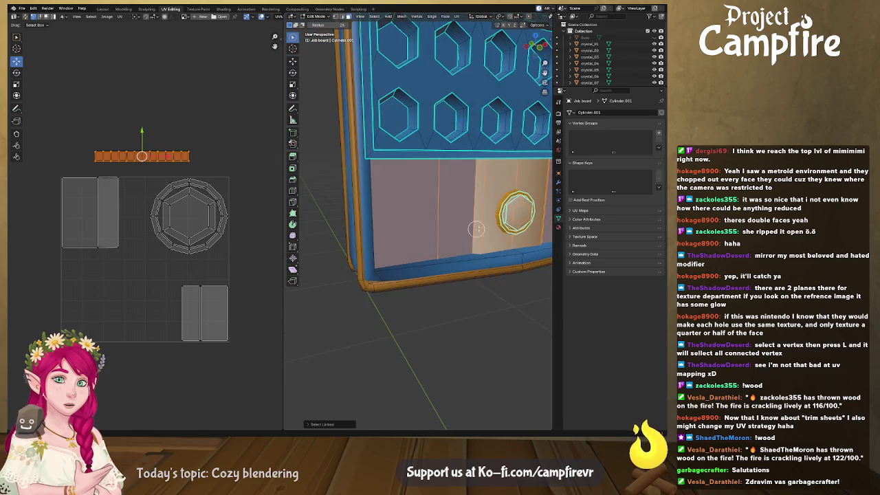
mouse_move(507, 211)
middle_down()
mouse_move(481, 205)
mouse_move(493, 215)
mouse_move(448, 163)
mouse_move(457, 182)
mouse_move(440, 182)
middle_up()
scroll(494, 215, down, 3)
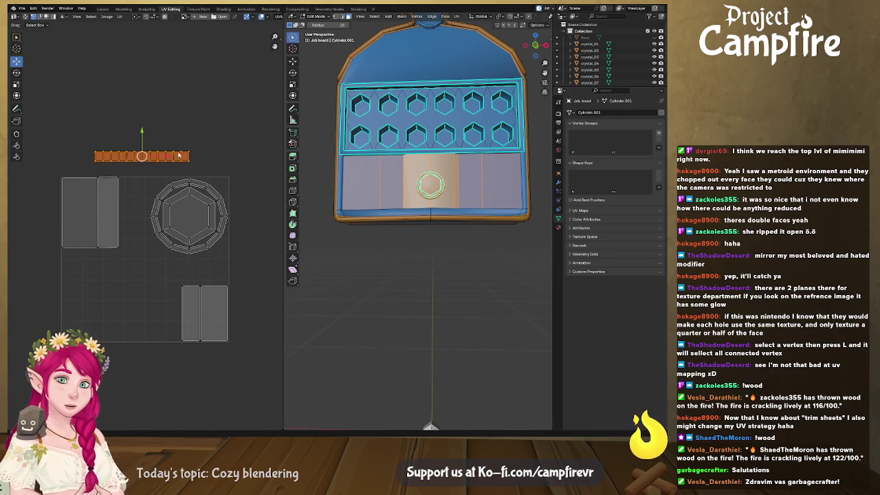
- Move the flattened UV strip down and the tall rectangle island to the layout's lower left
drag(84, 137, 199, 167)
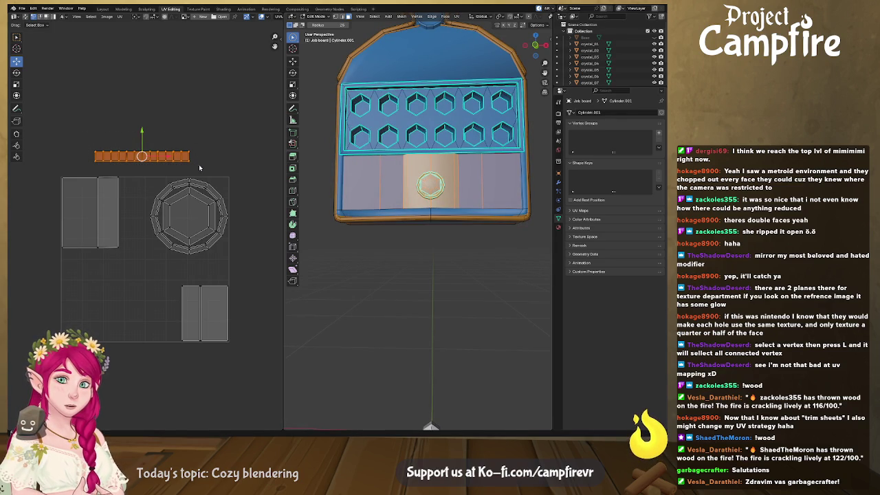
mouse_move(142, 156)
mouse_down()
mouse_move(136, 284)
mouse_move(111, 335)
mouse_up()
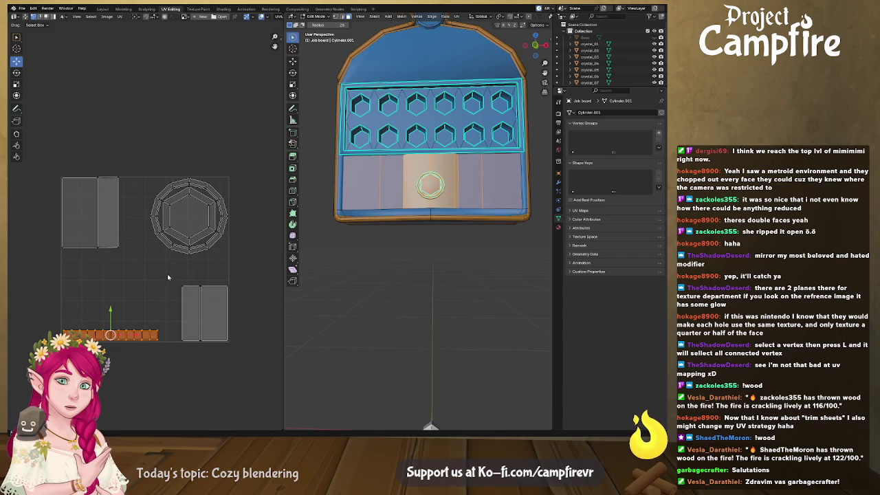
click(225, 331)
drag(228, 332, 84, 298)
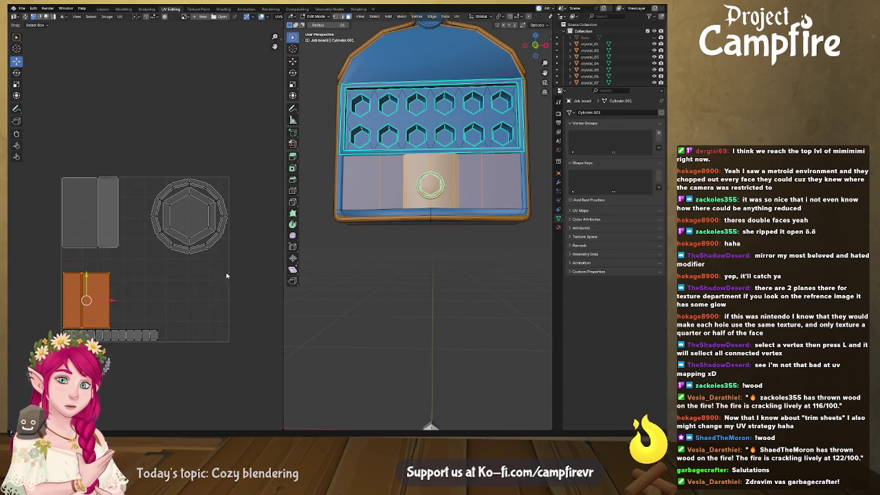
- Select a face of the board's top bevel strip
mouse_move(465, 256)
middle_down()
mouse_move(444, 268)
mouse_move(452, 281)
middle_up()
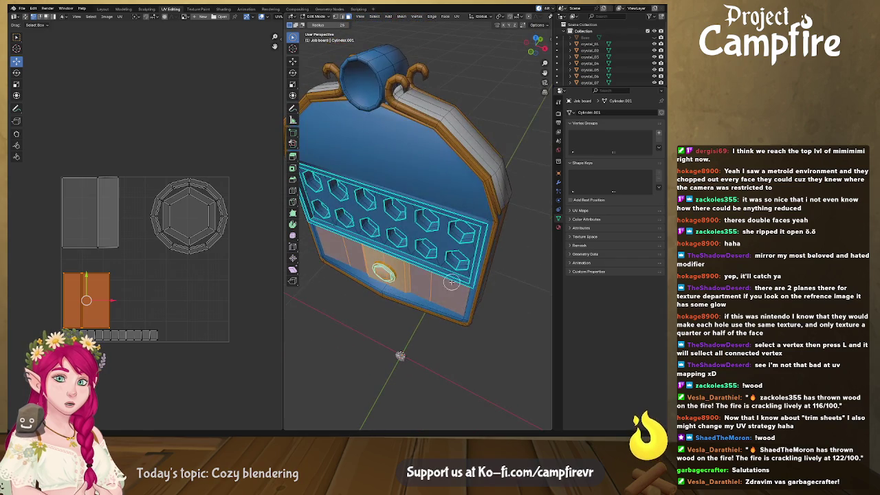
alt+click(447, 112)
middle_drag(368, 117, 399, 133)
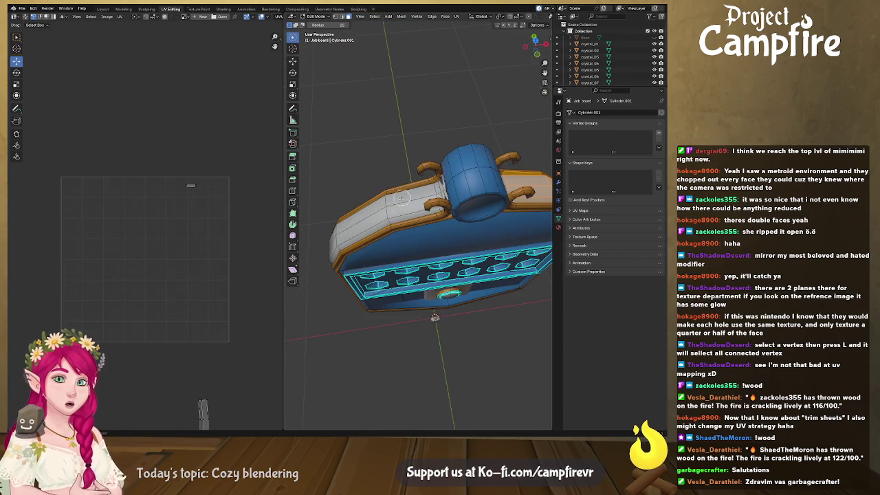
- Select all linked faces of the bevelled rim strip and widen the 3D view
key(ctrl+l)
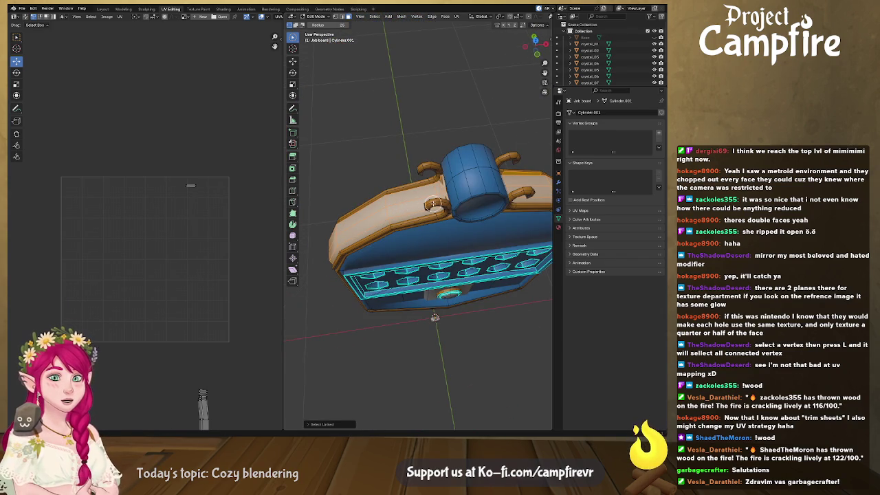
middle_drag(433, 204, 455, 285)
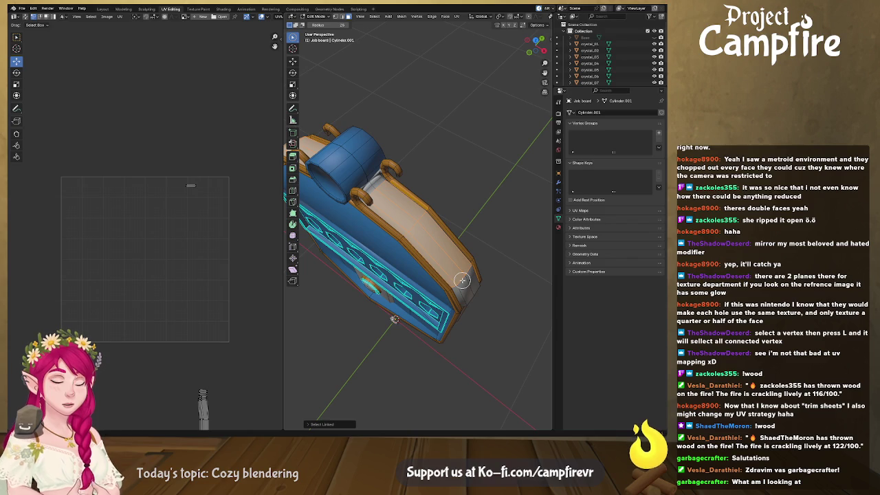
key(l)
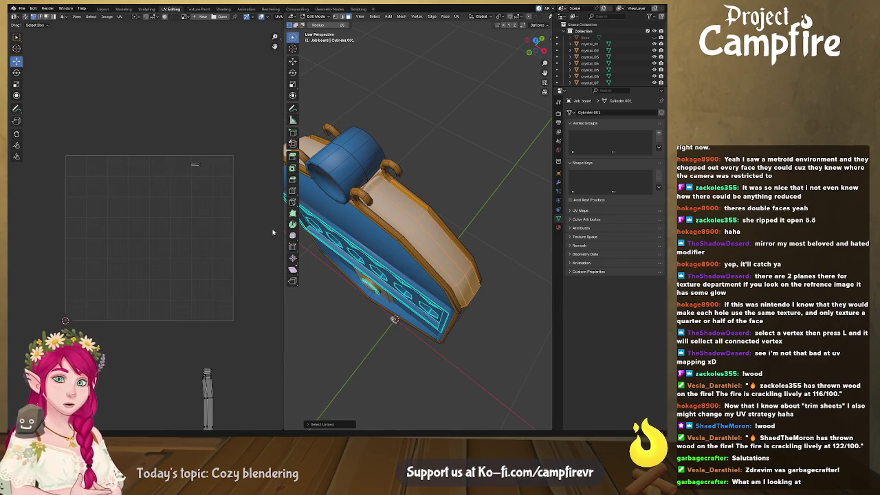
mouse_move(341, 246)
middle_down()
mouse_move(444, 267)
mouse_move(420, 261)
middle_up()
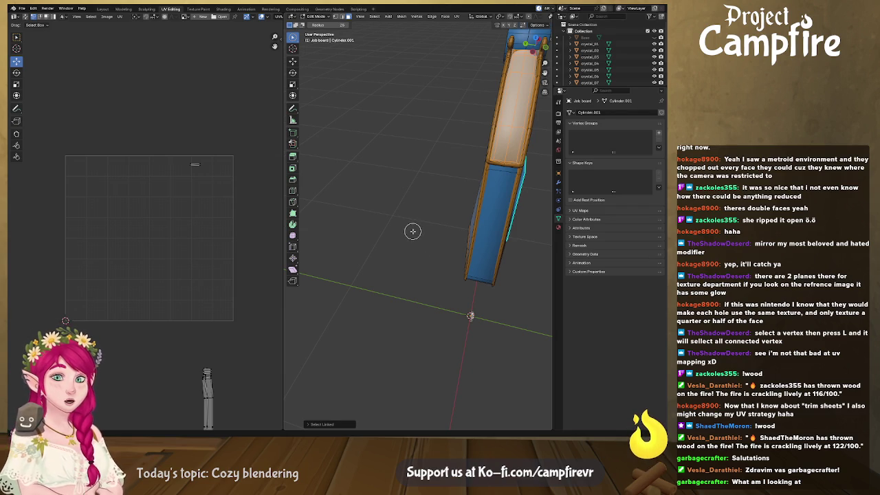
mouse_move(413, 231)
middle_down()
mouse_move(457, 255)
mouse_move(442, 211)
mouse_move(445, 254)
middle_up()
scroll(420, 237, up, 3)
scroll(446, 248, down, 2)
drag(283, 221, 135, 221)
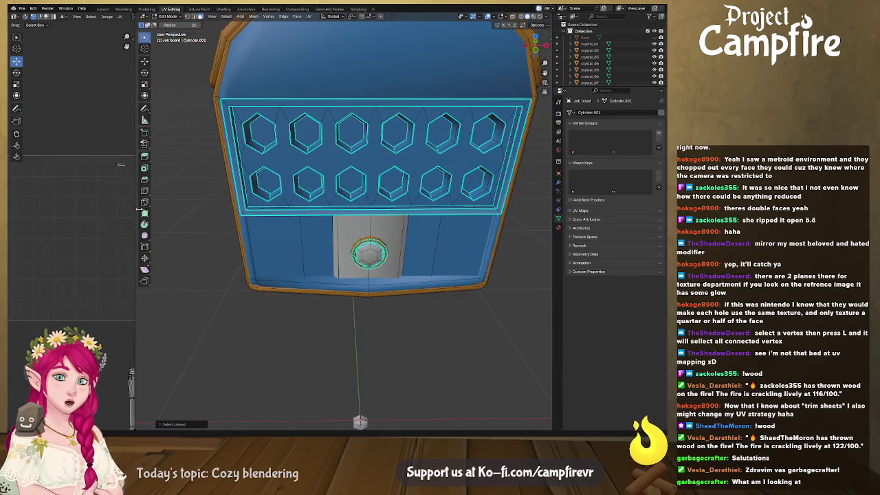
mouse_move(309, 182)
middle_down()
mouse_move(309, 287)
mouse_move(365, 276)
mouse_move(310, 266)
mouse_move(374, 275)
mouse_move(406, 181)
middle_up()
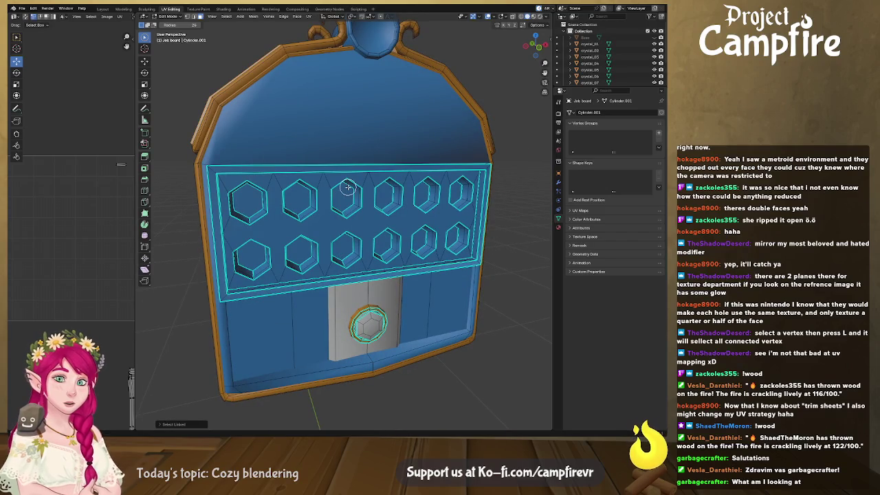
mouse_move(400, 237)
middle_down()
mouse_move(387, 230)
mouse_move(346, 246)
mouse_move(355, 252)
middle_up()
scroll(355, 251, down, 3)
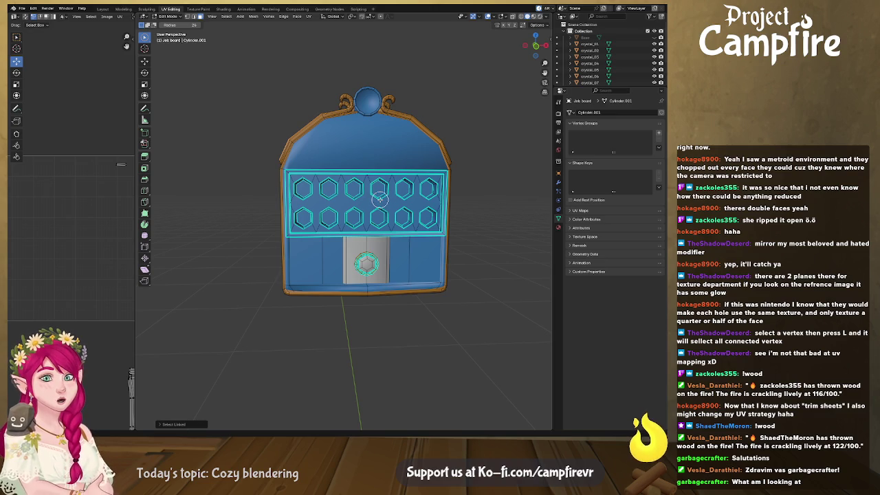
- Select the whole job board mesh and orbit around it
key(a)
middle_drag(230, 258, 301, 271)
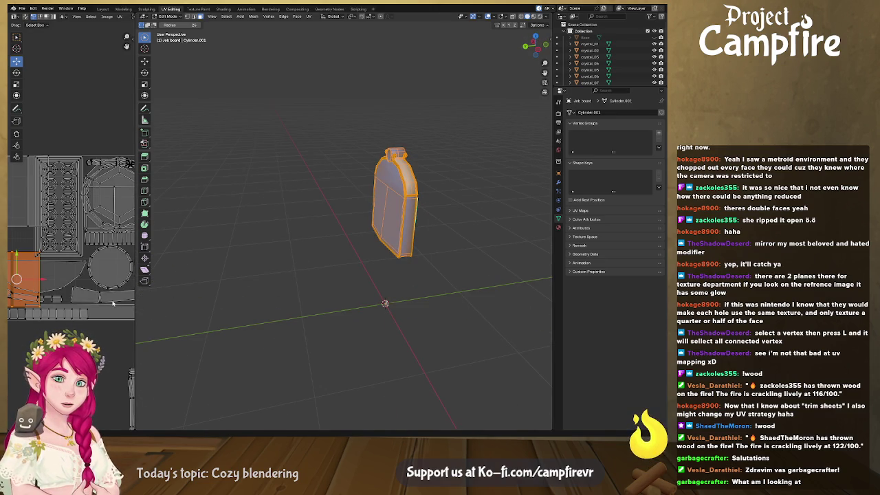
scroll(112, 303, down, 2)
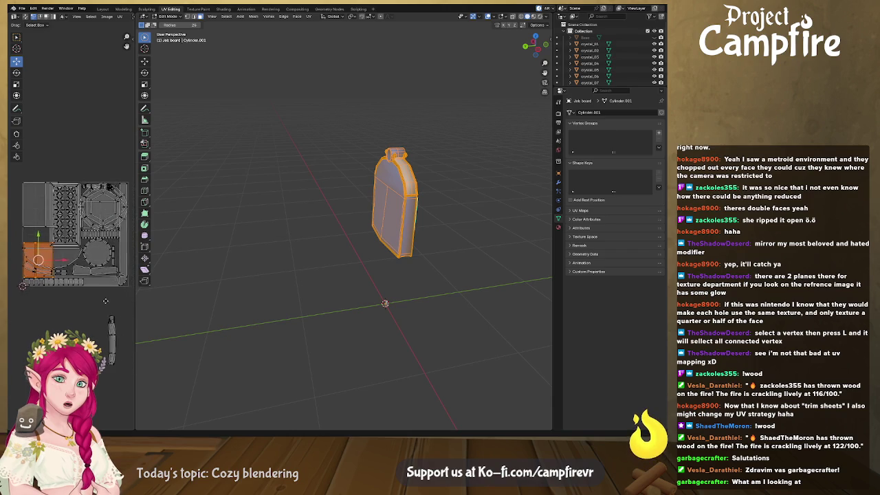
mouse_move(349, 266)
middle_down()
mouse_move(243, 268)
mouse_move(379, 268)
mouse_move(415, 209)
middle_up()
scroll(243, 268, up, 4)
- Circle-select the two large back faces and right side strip, then select their linked faces
key(alt+a)
key(c)
drag(413, 147, 372, 167)
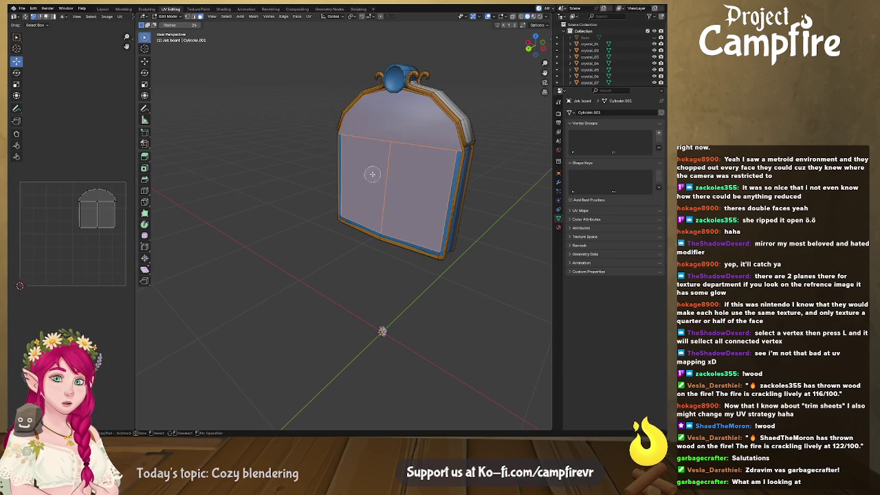
drag(423, 213, 452, 196)
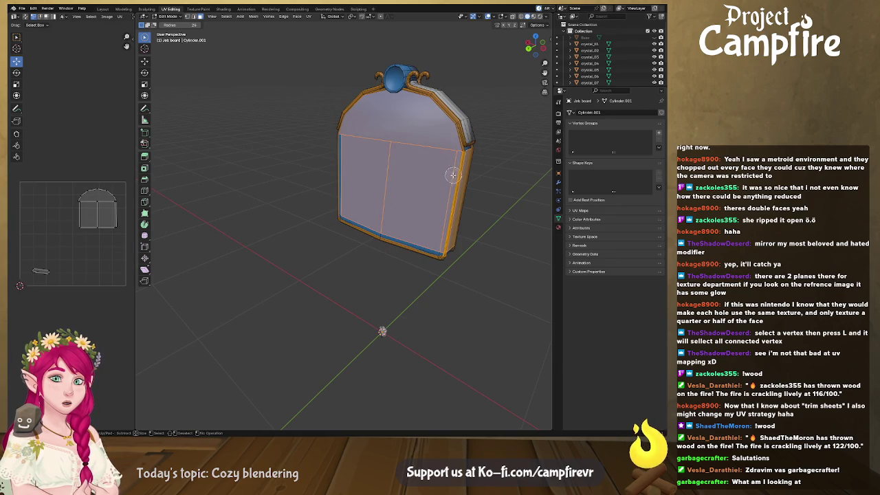
key(Escape)
key(ctrl+l)
- Deselect the hexagon front panel and add the round top medallion to the selection
mouse_move(440, 187)
middle_down()
mouse_move(411, 207)
mouse_move(349, 201)
mouse_move(320, 186)
middle_up()
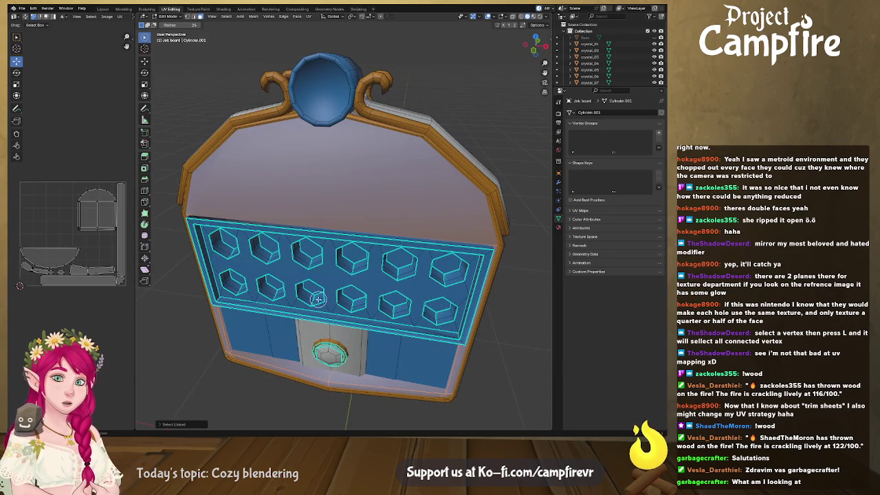
mouse_move(264, 247)
ctrl+mouse_down()
mouse_move(309, 251)
mouse_move(433, 306)
mouse_move(338, 311)
ctrl+mouse_up()
key(shift+l)
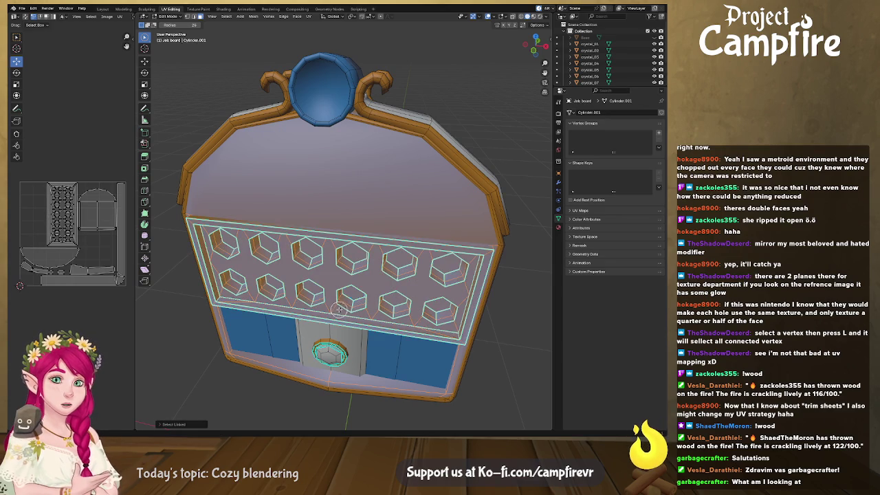
key(l)
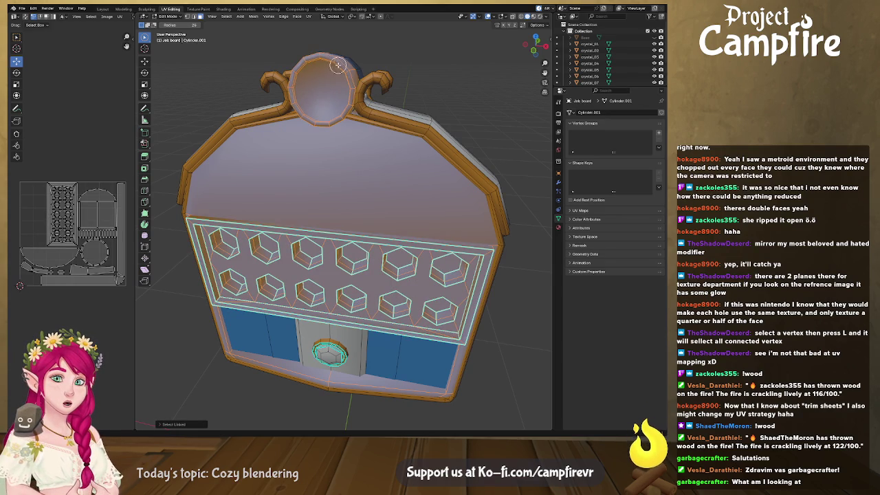
mouse_move(350, 59)
middle_down()
mouse_move(334, 78)
mouse_move(314, 71)
mouse_move(397, 43)
middle_up()
middle_drag(465, 69, 415, 68)
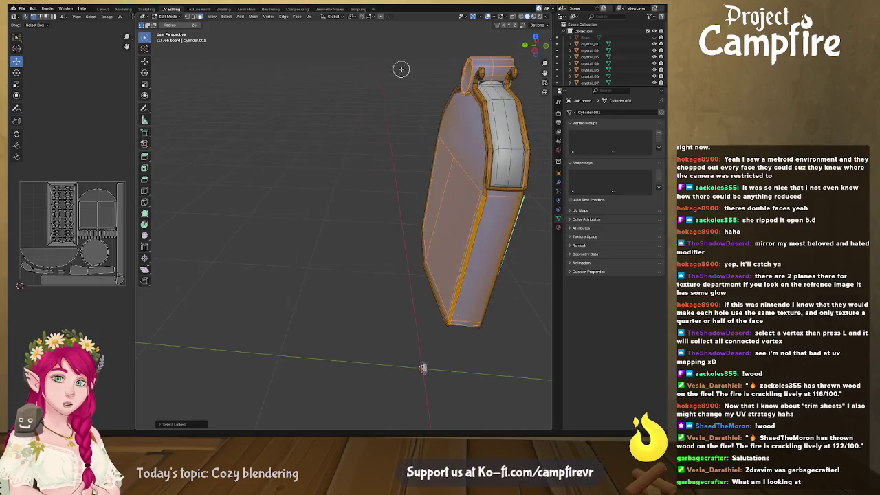
- Invert the mesh selection from the Select menu and zoom the UV editor
click(226, 16)
click(249, 37)
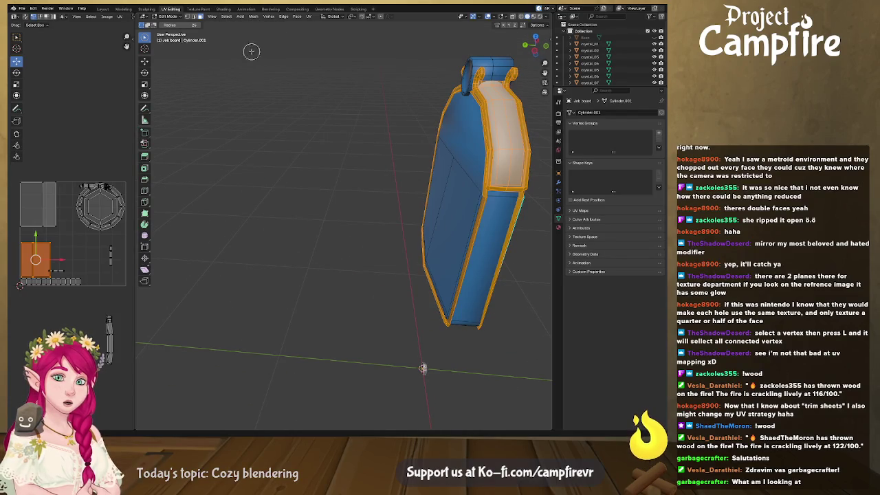
scroll(106, 302, up, 2)
scroll(106, 301, up, 2)
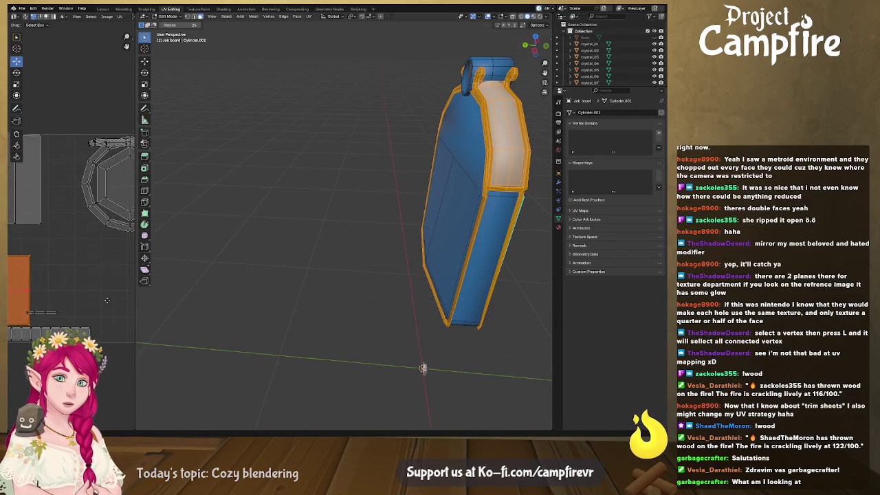
scroll(106, 301, down, 3)
scroll(73, 276, up, 3)
scroll(111, 212, down, 2)
scroll(110, 213, down, 2)
scroll(110, 213, down, 2)
scroll(111, 212, down, 1)
- Box-select the horizontal horn strip island and widen the UV editor
drag(98, 181, 85, 234)
middle_drag(83, 185, 86, 221)
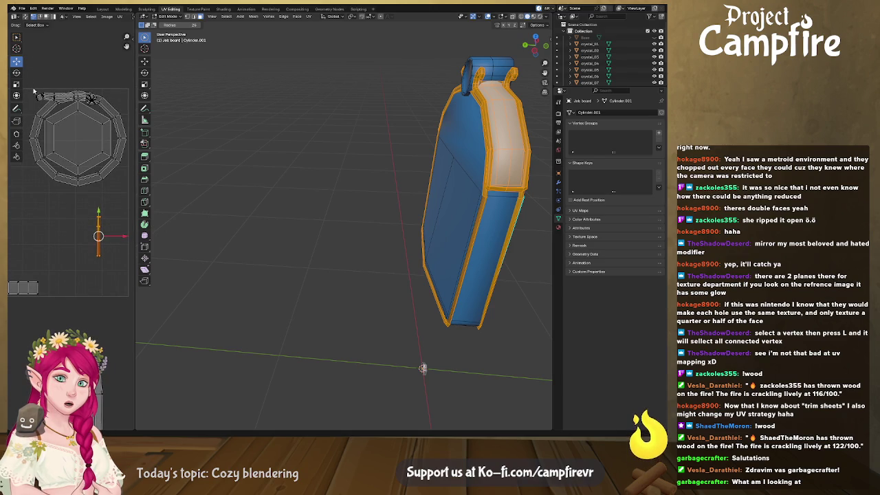
drag(40, 96, 98, 104)
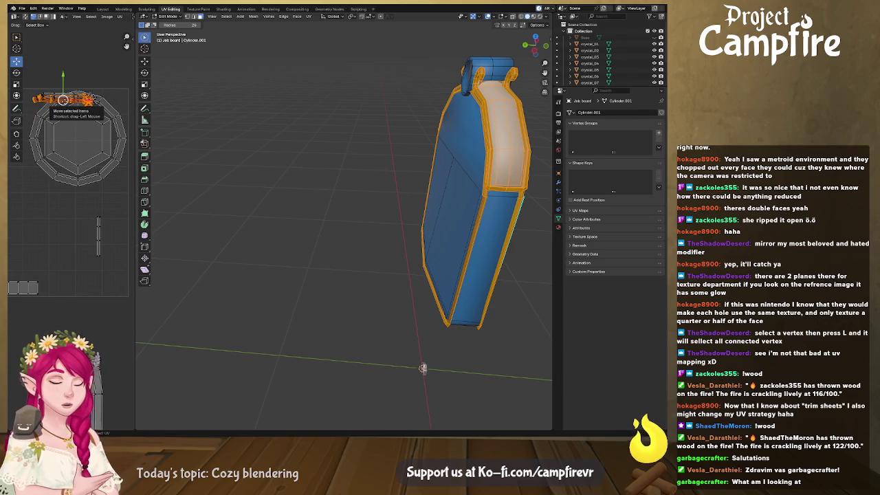
scroll(69, 165, up, 4)
middle_drag(69, 137, 89, 192)
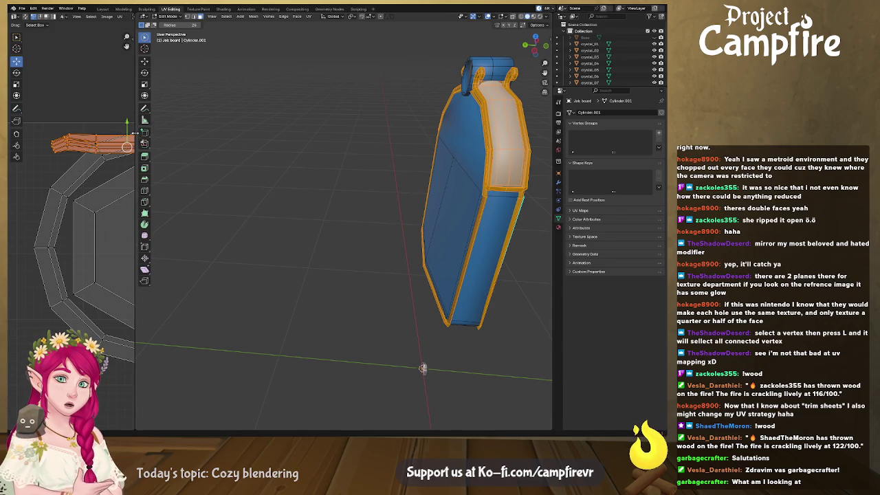
drag(135, 131, 401, 131)
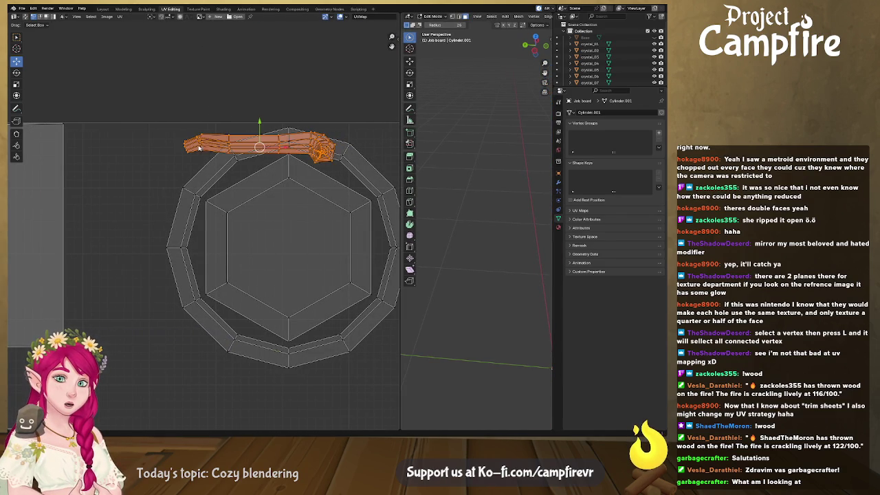
- Move the horn strip island below the ring and stack the top horn island onto it
drag(272, 146, 283, 358)
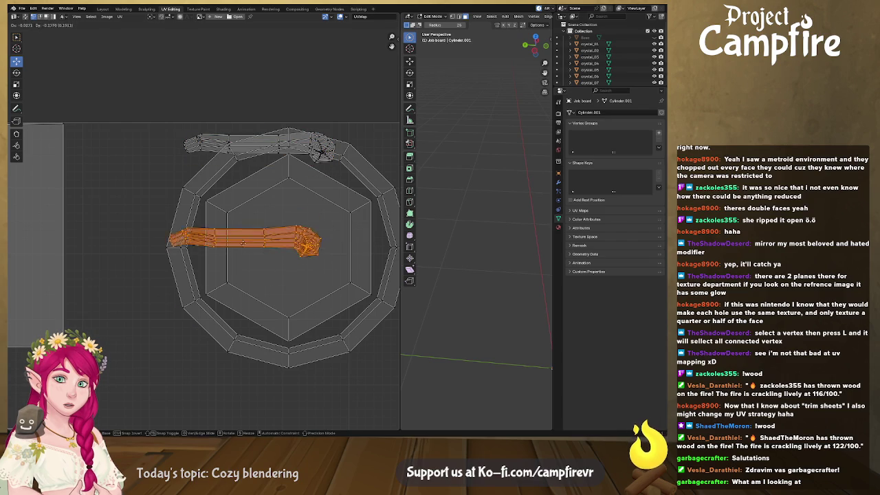
middle_drag(282, 358, 251, 239)
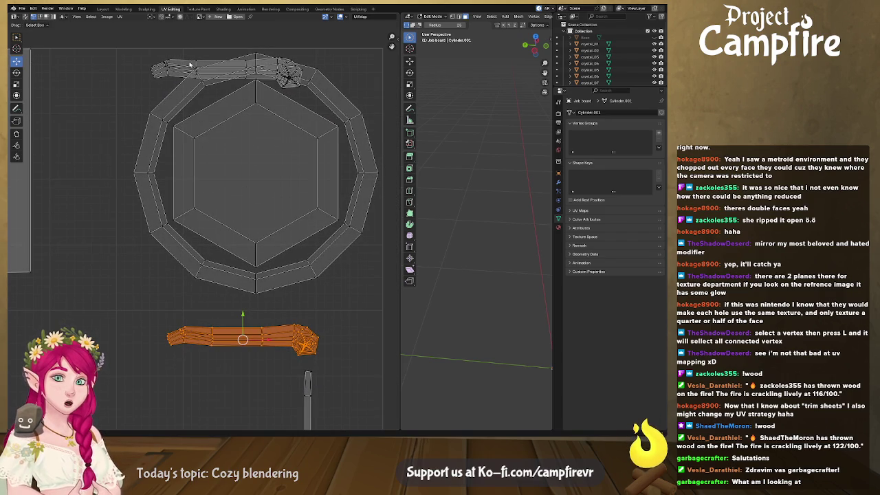
click(168, 64)
key(l)
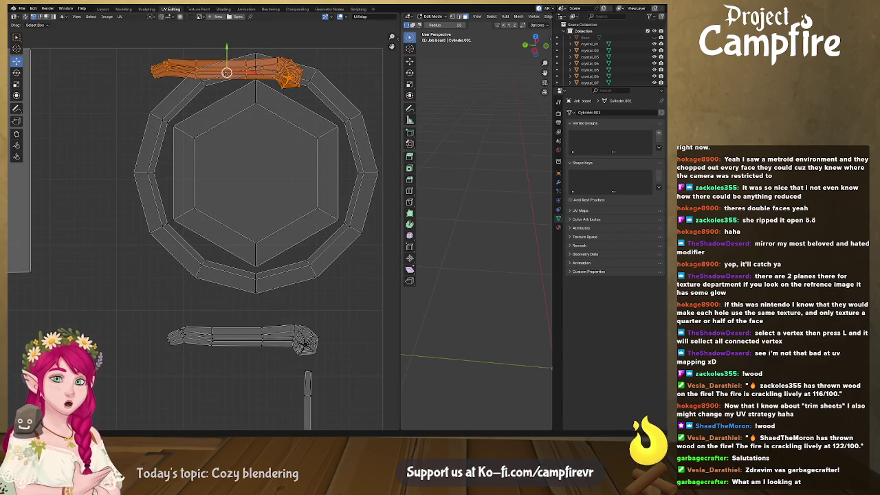
key(g)
click(238, 342)
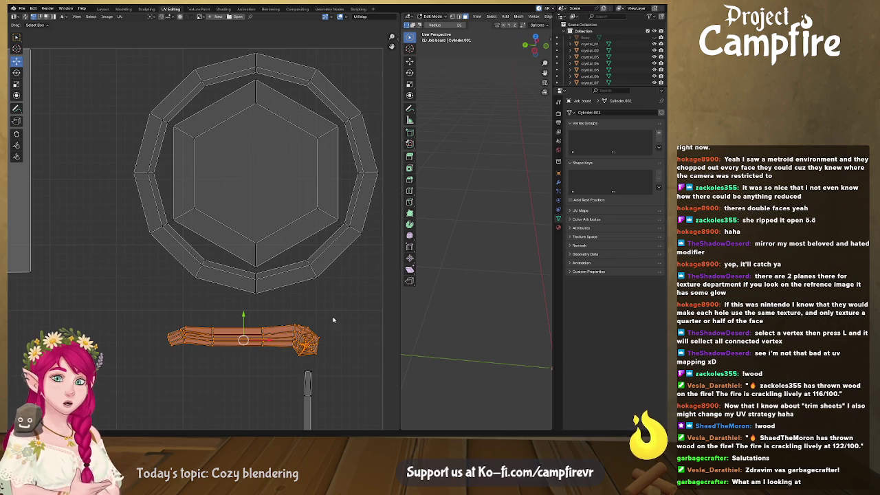
- Select the board's connected curved top strip faces and widen the 3D view
mouse_move(463, 228)
middle_down()
mouse_move(548, 234)
mouse_move(483, 237)
mouse_move(539, 223)
mouse_move(467, 261)
middle_up()
scroll(493, 238, up, 4)
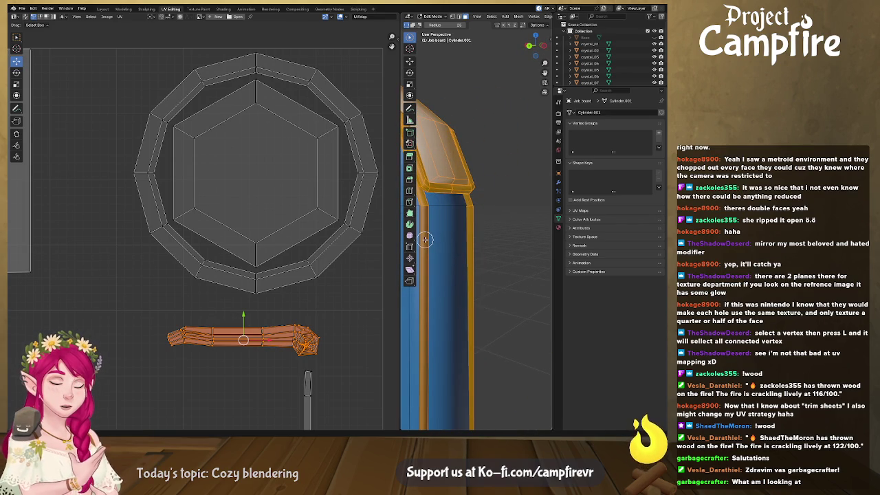
key(ctrl+l)
mouse_move(425, 239)
middle_down()
mouse_move(426, 261)
mouse_move(543, 222)
mouse_move(527, 222)
mouse_move(511, 283)
mouse_move(519, 266)
middle_up()
mouse_move(493, 140)
middle_down()
mouse_move(528, 117)
mouse_move(525, 95)
mouse_move(507, 130)
mouse_move(515, 130)
middle_up()
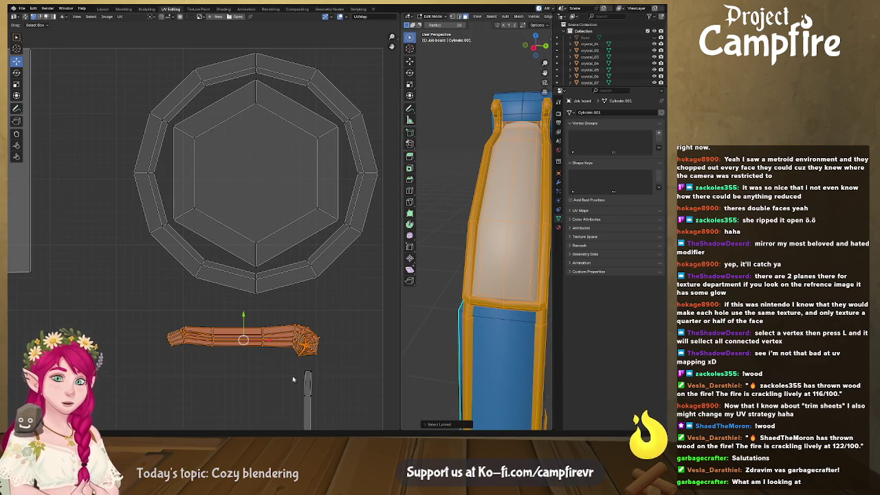
middle_drag(470, 248, 439, 247)
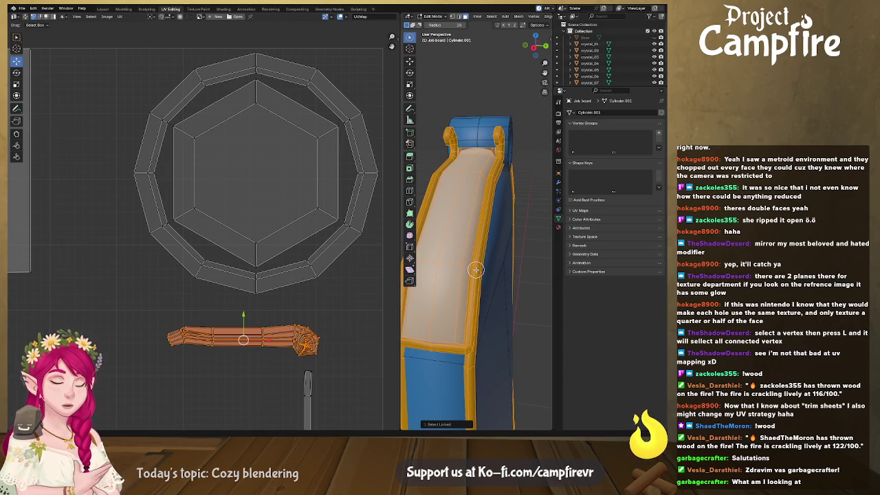
key(l)
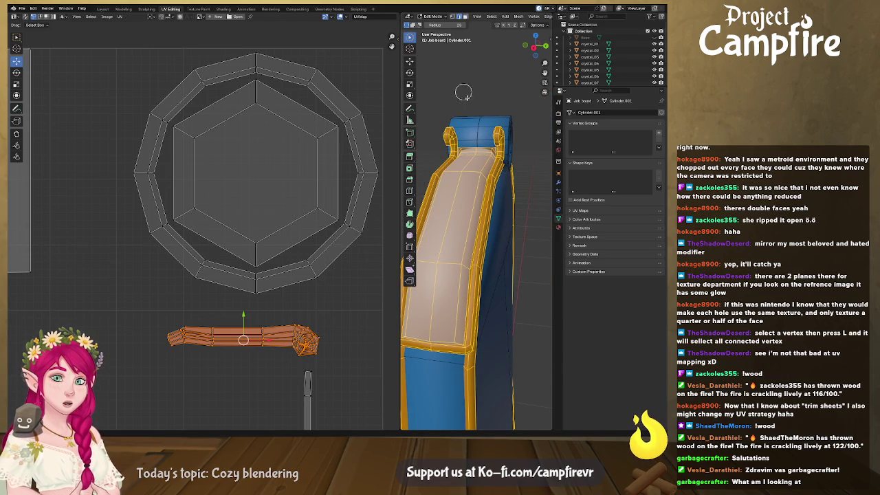
mouse_move(399, 40)
mouse_down()
mouse_move(218, 40)
mouse_move(260, 55)
mouse_up()
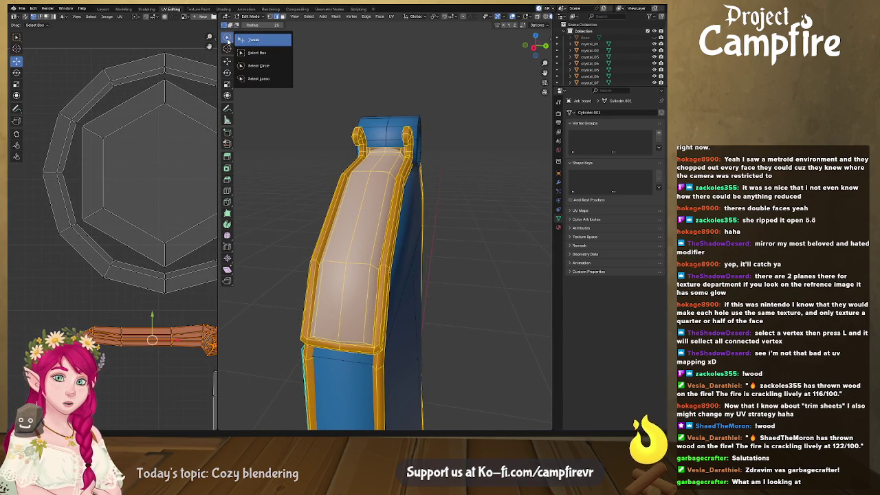
- Deselect all faces and orbit around the board, including the hexagon panel on its back
key(alt+a)
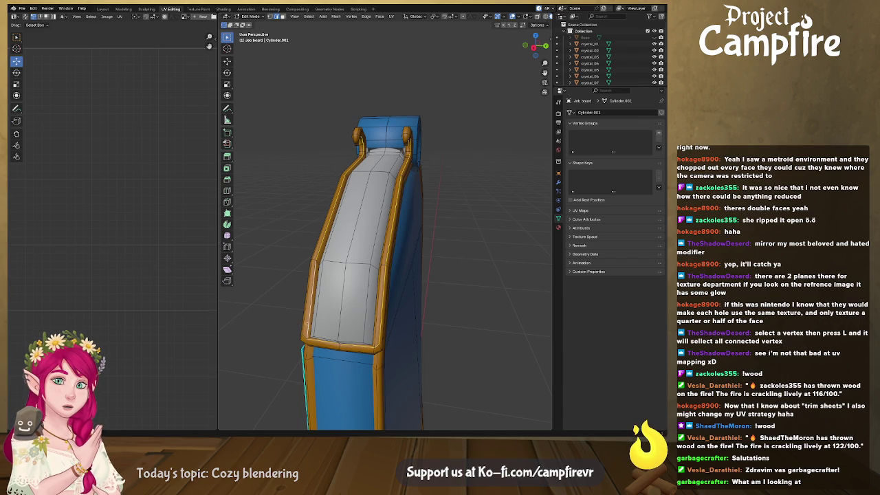
middle_drag(354, 181, 345, 171)
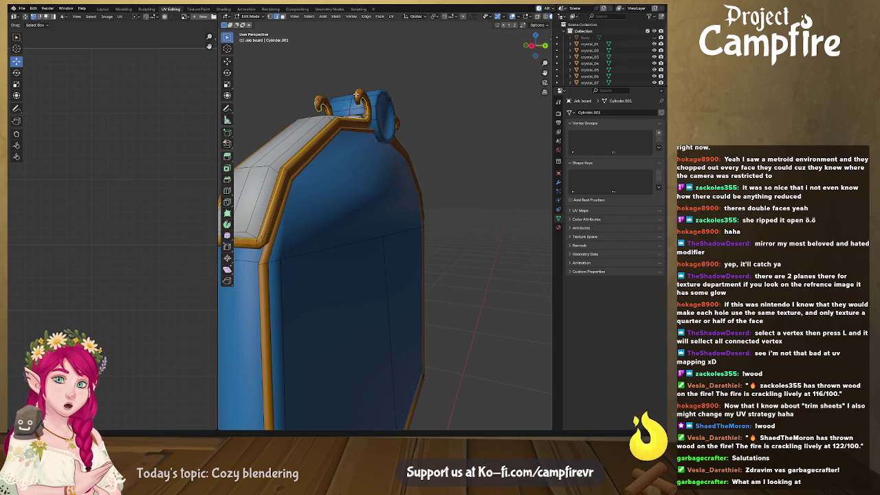
middle_drag(357, 101, 434, 176)
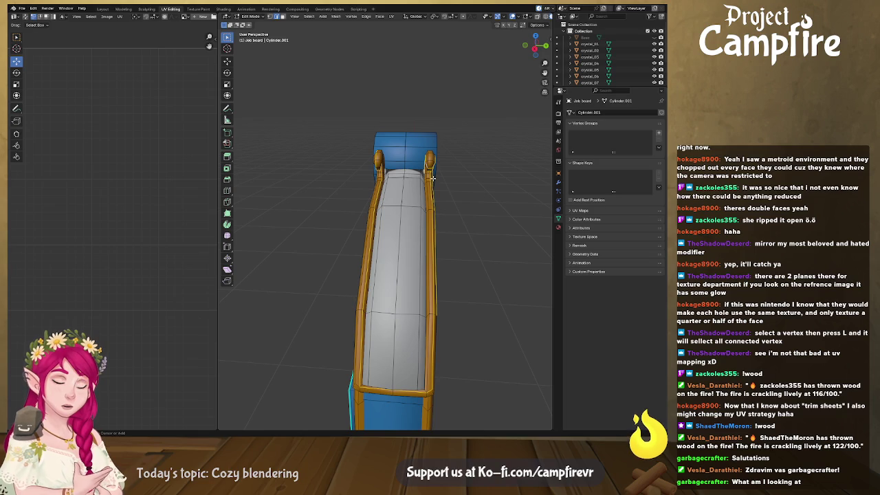
middle_drag(433, 178, 427, 159)
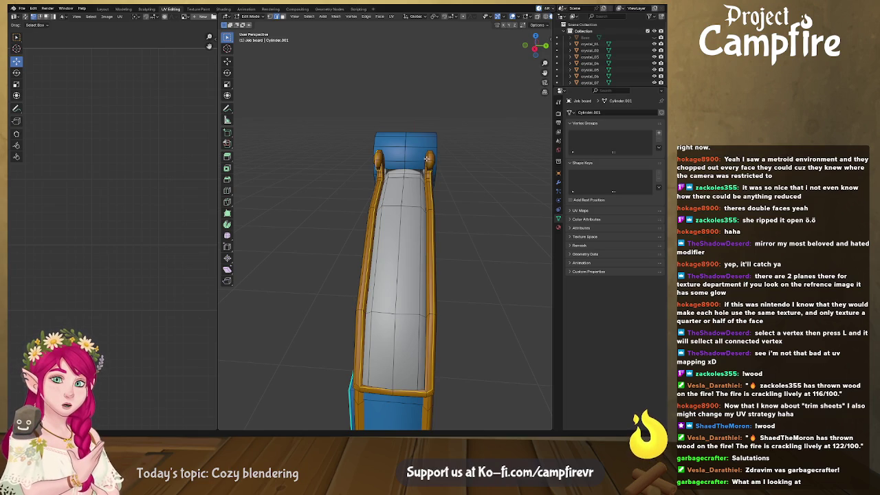
mouse_move(429, 189)
middle_down()
mouse_move(437, 171)
mouse_move(413, 165)
mouse_move(381, 231)
mouse_move(413, 256)
middle_up()
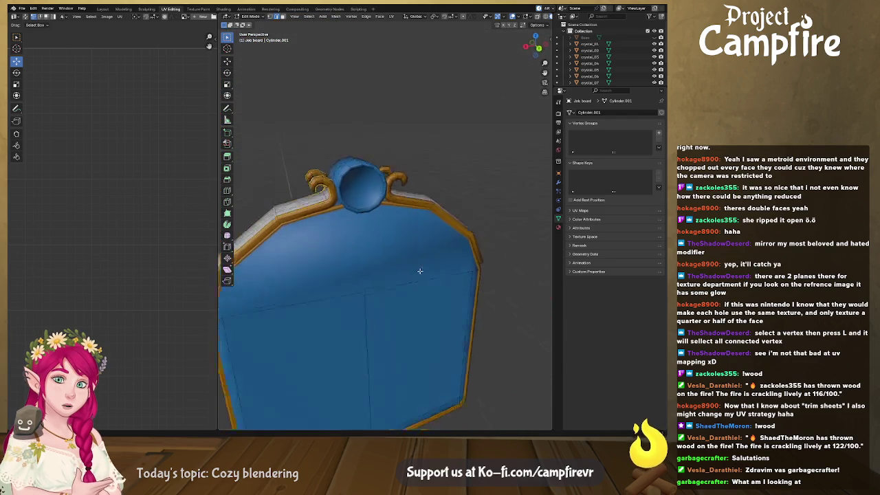
mouse_move(413, 257)
middle_down()
mouse_move(462, 235)
mouse_move(432, 160)
mouse_move(367, 215)
middle_up()
mouse_move(352, 257)
middle_down()
mouse_move(373, 262)
mouse_move(342, 190)
mouse_move(375, 257)
mouse_move(415, 272)
middle_up()
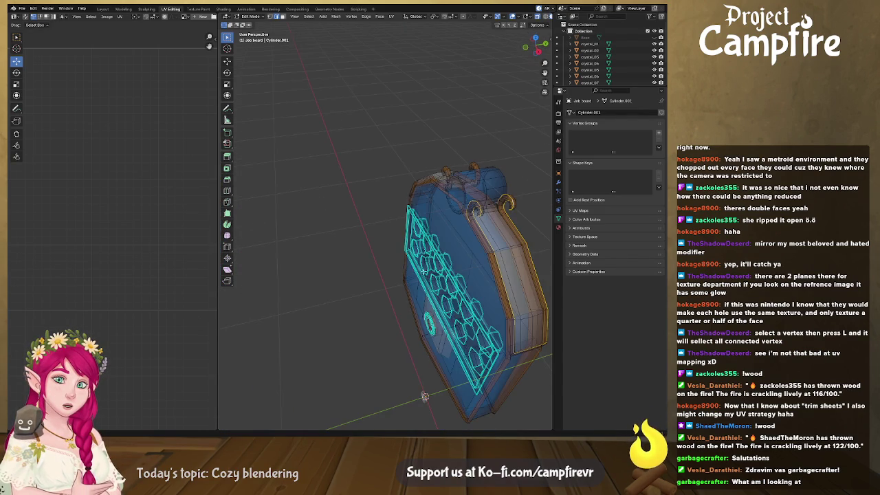
- Zoom in on the top rim and select the shortest edge path along it
scroll(478, 266, up, 3)
scroll(440, 261, up, 3)
scroll(399, 258, up, 3)
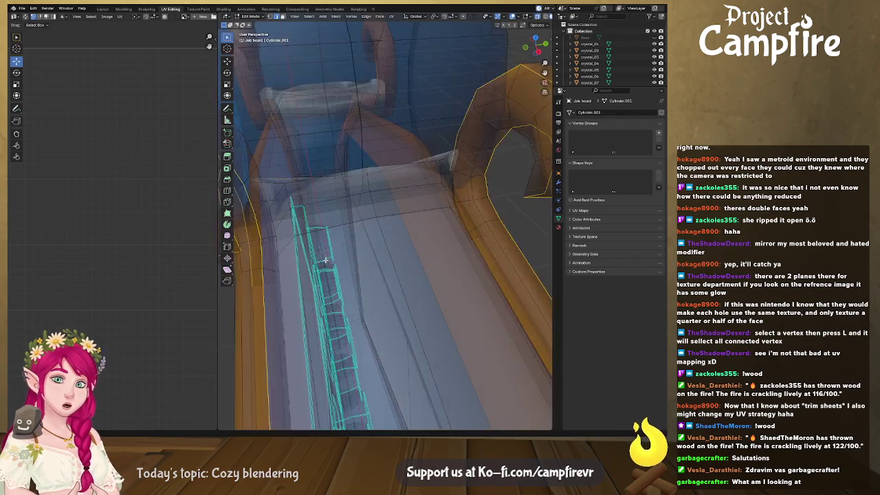
scroll(357, 255, up, 3)
middle_drag(338, 251, 384, 210)
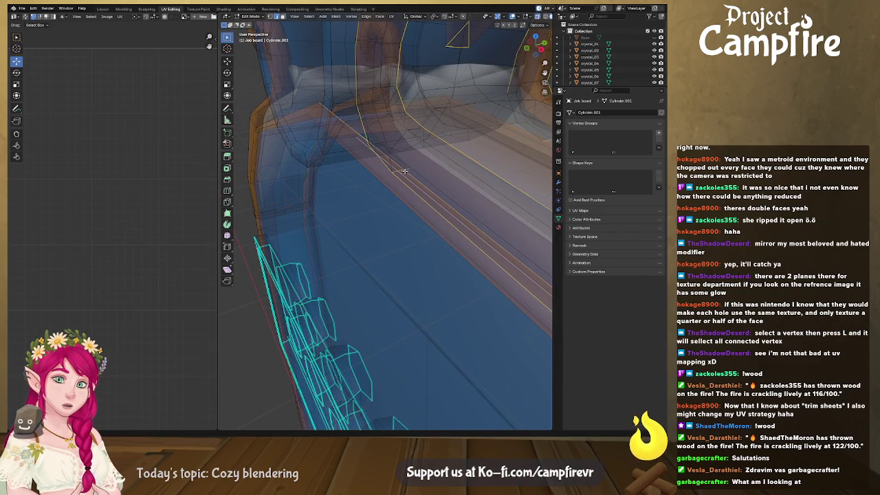
ctrl+click(409, 174)
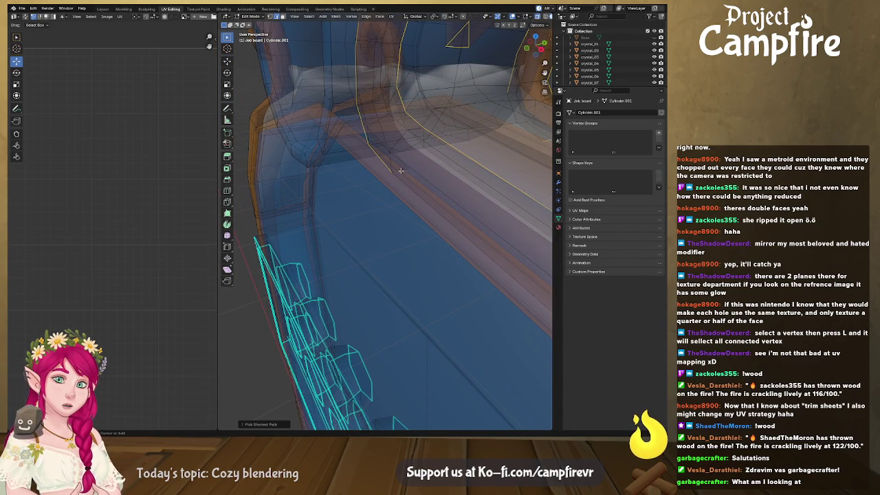
- Orbit around the board to check the selected rim edge path
scroll(409, 184, down, 3)
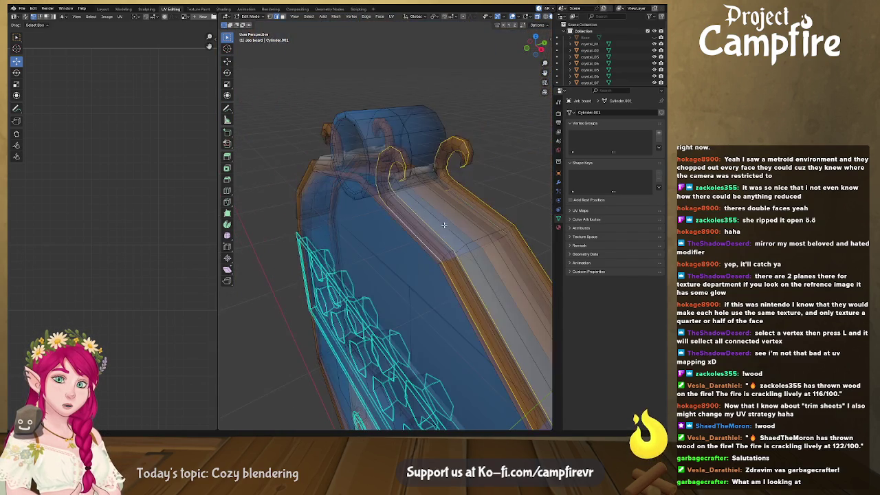
scroll(413, 181, down, 2)
scroll(416, 173, down, 2)
mouse_move(416, 173)
middle_down()
mouse_move(440, 230)
mouse_move(398, 194)
mouse_move(365, 210)
mouse_move(340, 248)
mouse_move(391, 203)
mouse_move(387, 144)
middle_up()
scroll(358, 233, up, 3)
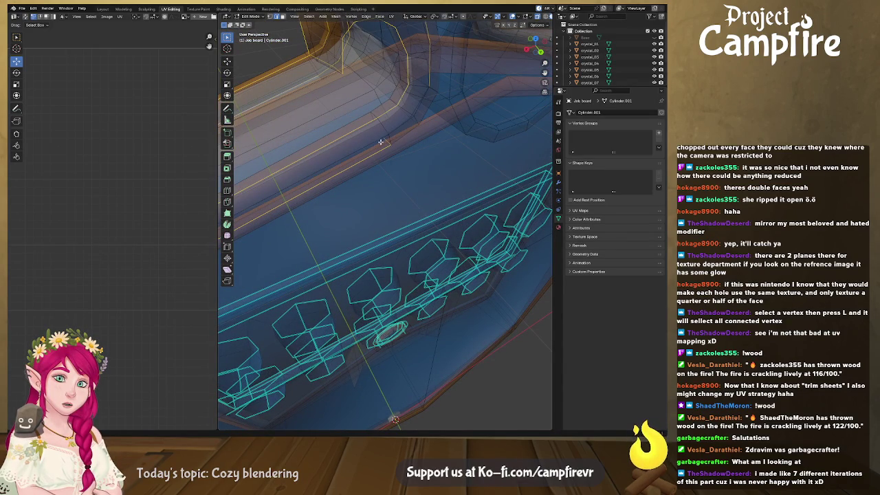
middle_drag(390, 147, 403, 144)
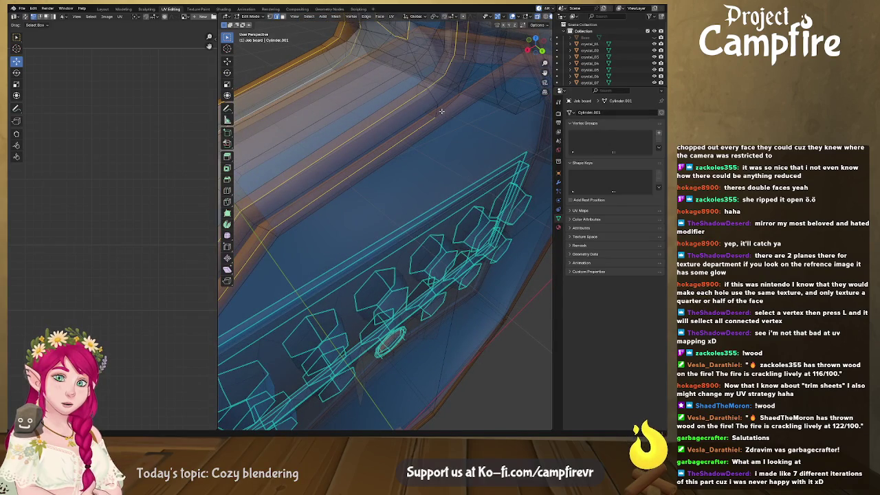
mouse_move(458, 102)
middle_down()
mouse_move(429, 138)
mouse_move(490, 146)
mouse_move(442, 117)
mouse_move(477, 104)
mouse_move(454, 254)
middle_up()
mouse_move(403, 169)
middle_down()
mouse_move(475, 225)
mouse_move(386, 206)
middle_up()
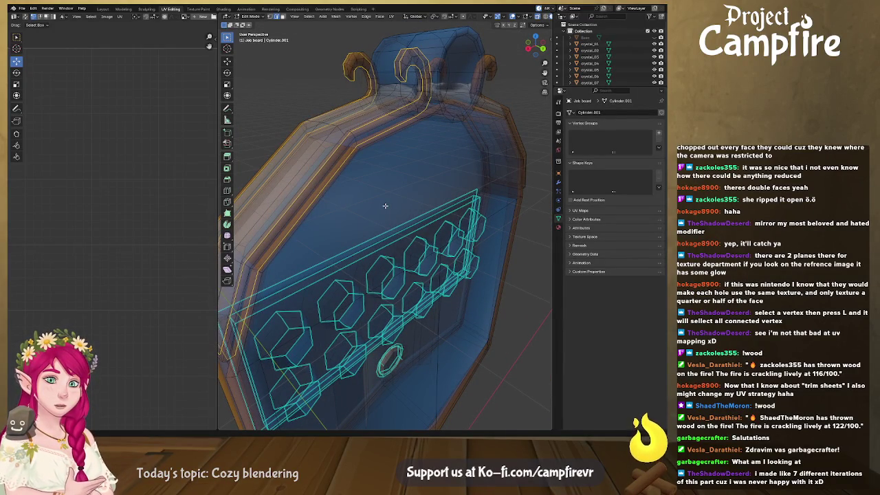
mouse_move(308, 231)
middle_down()
mouse_move(478, 221)
mouse_move(354, 248)
mouse_move(394, 227)
middle_up()
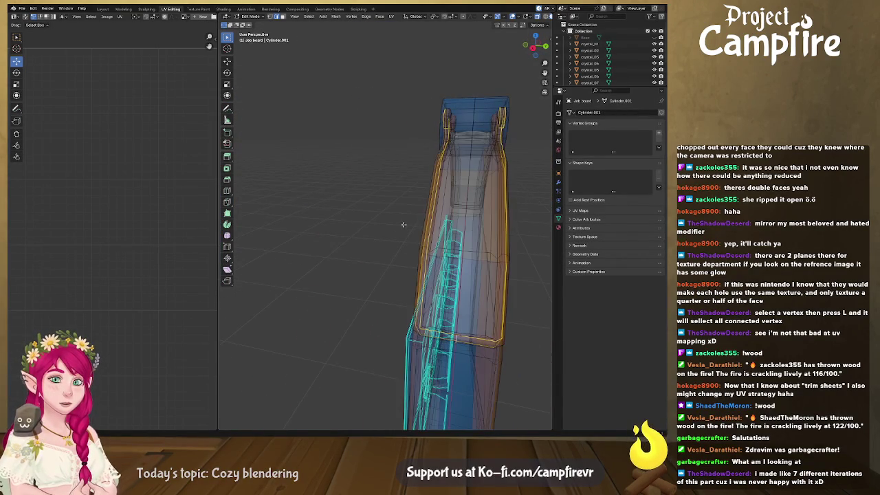
mouse_move(462, 210)
middle_down()
mouse_move(431, 221)
mouse_move(479, 222)
middle_up()
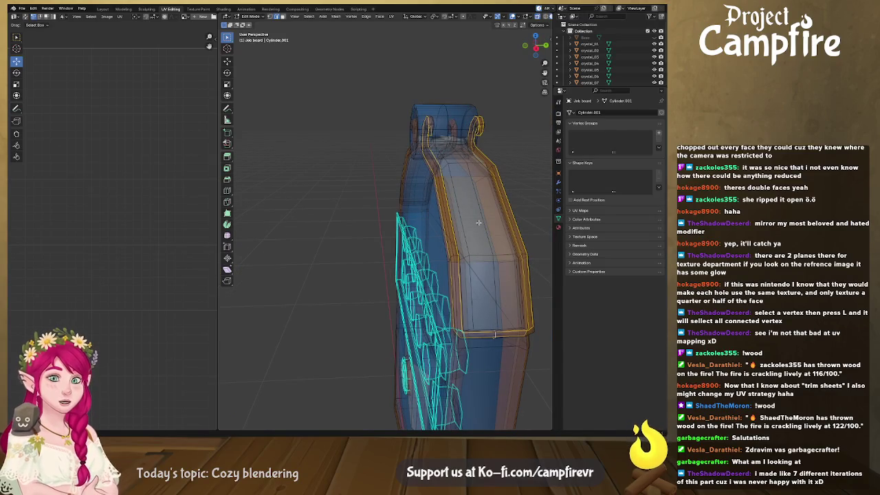
- Mark the selected rim edge path as a UV seam
right_click(446, 223)
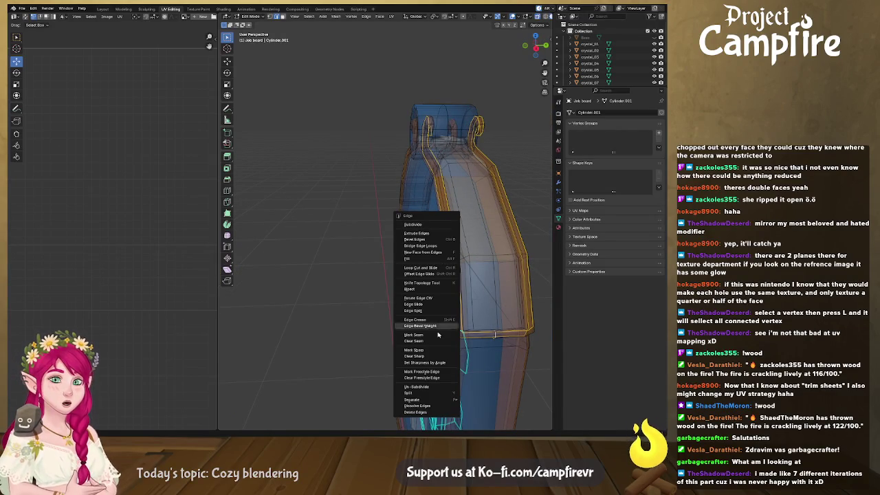
click(440, 307)
mouse_move(440, 307)
middle_down()
mouse_move(367, 277)
mouse_move(382, 230)
mouse_move(416, 238)
mouse_move(441, 217)
mouse_move(401, 334)
middle_up()
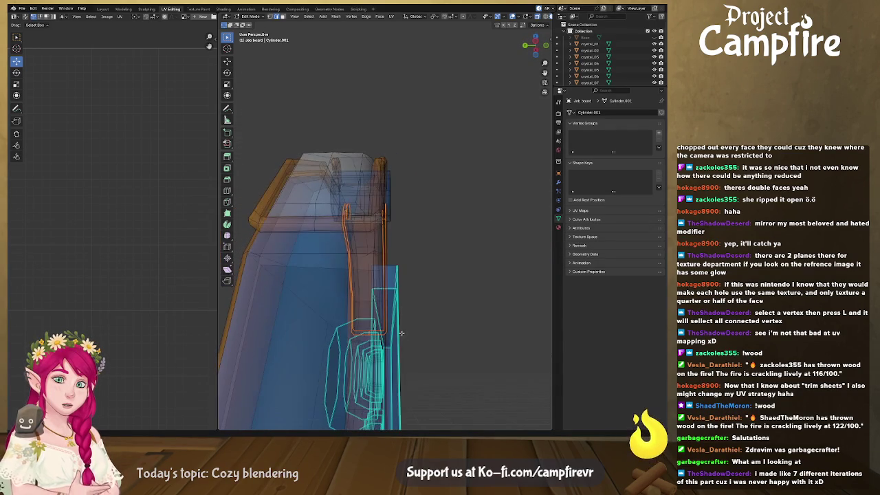
- Select the edge loop running up the board's frame
click(312, 225)
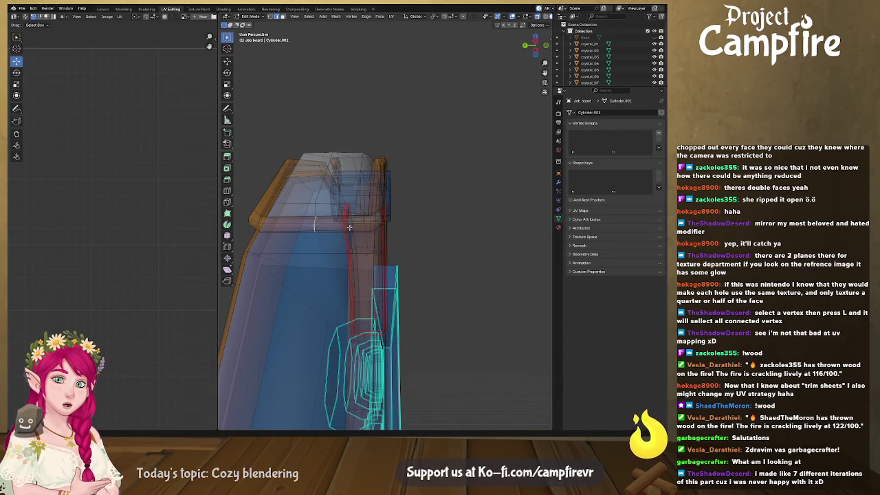
middle_drag(349, 227, 224, 246)
mouse_move(536, 236)
middle_down()
mouse_move(548, 229)
mouse_move(343, 231)
mouse_move(336, 221)
middle_up()
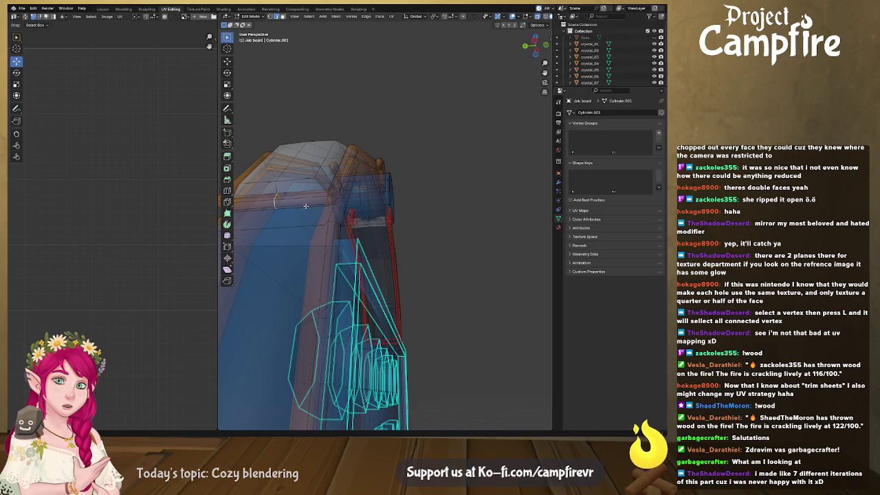
mouse_move(304, 206)
middle_down()
mouse_move(253, 253)
mouse_move(360, 253)
middle_up()
scroll(387, 238, up, 4)
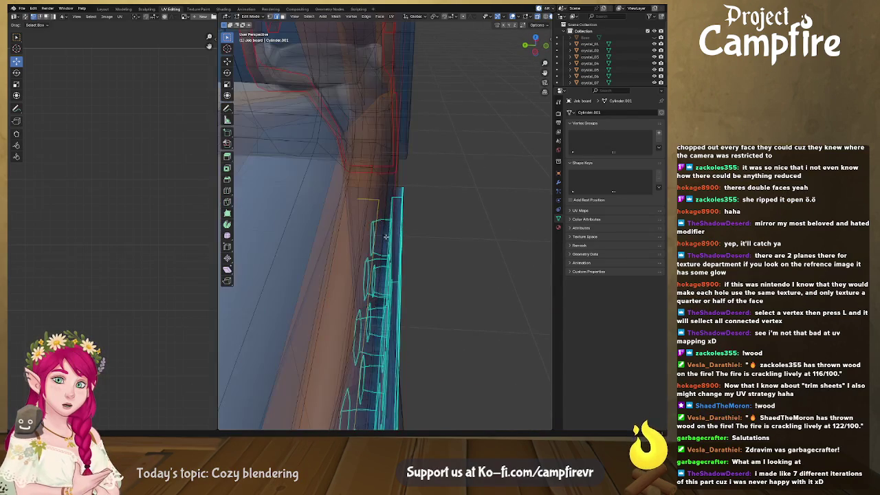
mouse_move(328, 208)
middle_down()
mouse_move(344, 217)
mouse_move(341, 211)
mouse_move(400, 199)
mouse_move(425, 179)
middle_up()
alt+click(400, 185)
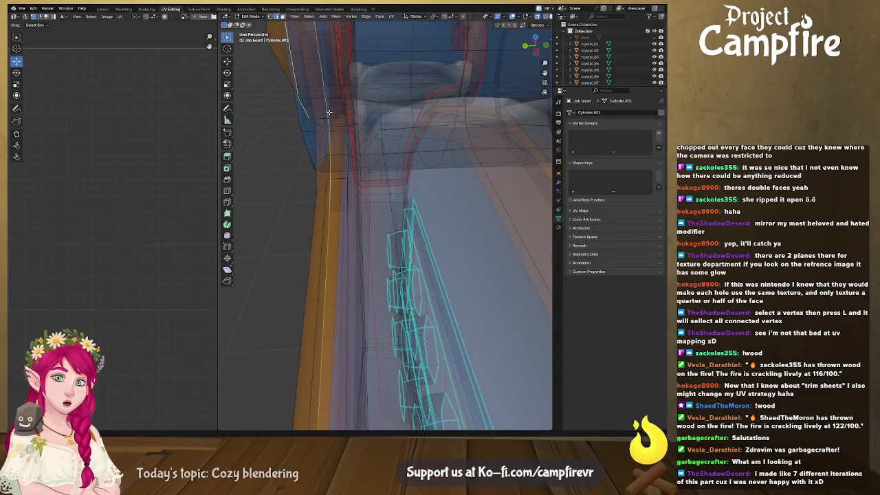
mouse_move(359, 128)
middle_down()
mouse_move(301, 130)
mouse_move(295, 106)
middle_up()
middle_drag(458, 163, 428, 182)
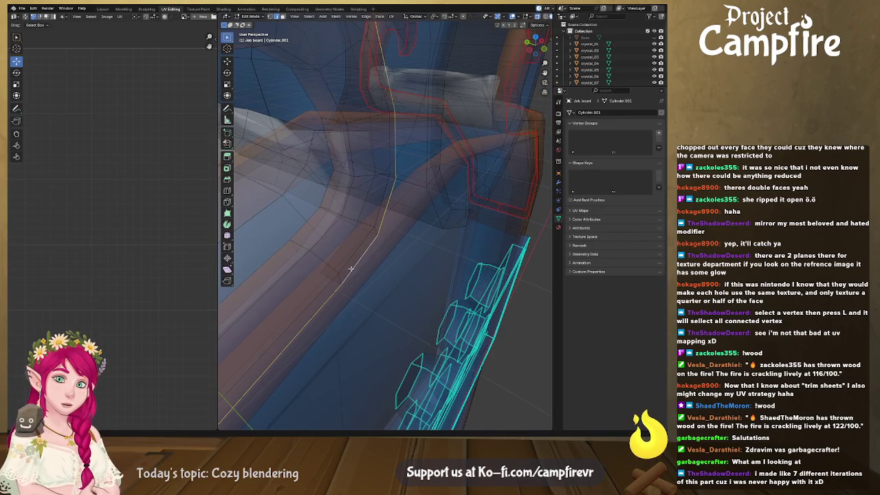
- Add a second edge loop near the horns, undoing one mistaken loop pick
middle_drag(356, 253, 370, 217)
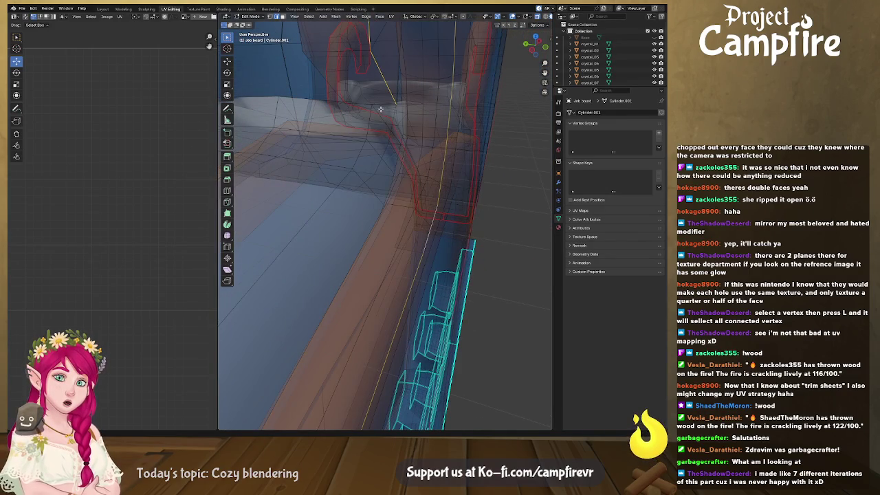
mouse_move(382, 102)
middle_down()
mouse_move(390, 118)
mouse_move(342, 106)
middle_up()
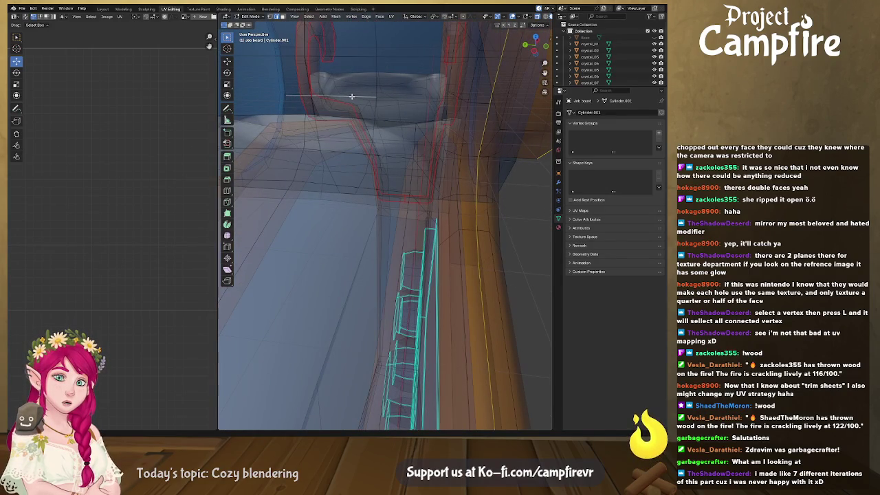
alt+click(352, 96)
key(ctrl+z)
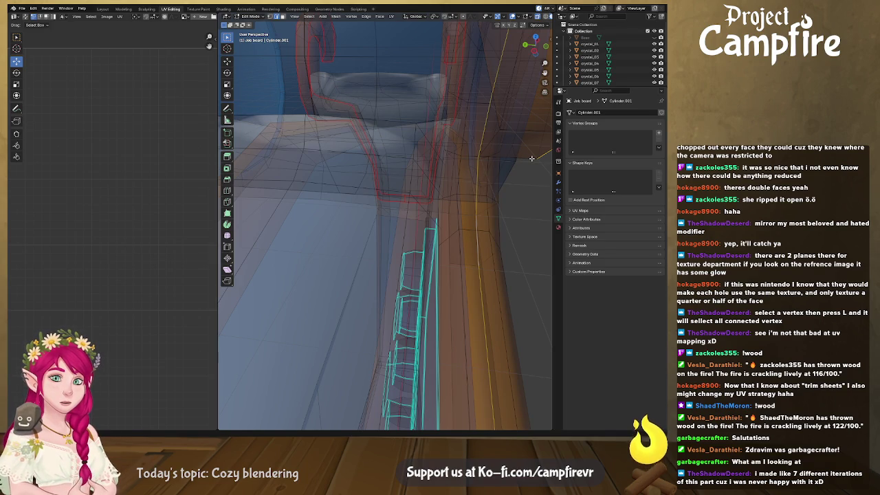
middle_drag(532, 159, 515, 181)
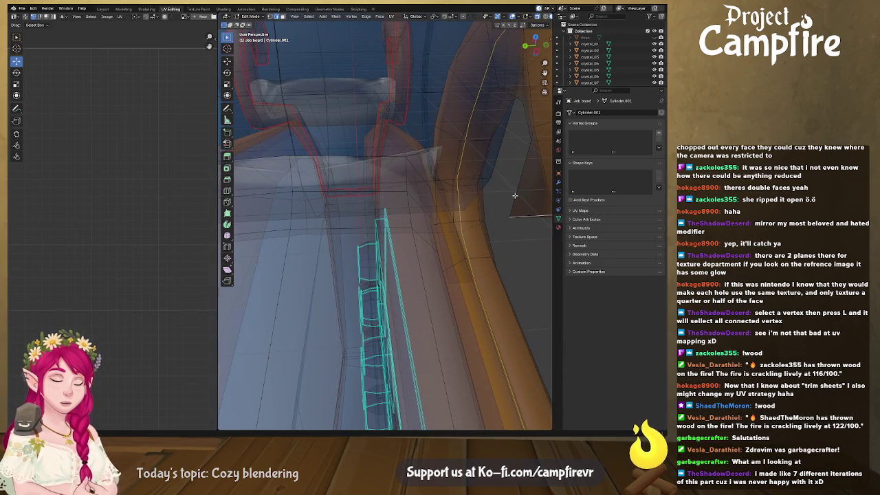
alt+shift+click(514, 196)
scroll(516, 196, down, 4)
mouse_move(515, 196)
middle_down()
mouse_move(525, 178)
mouse_move(479, 297)
mouse_move(545, 280)
mouse_move(479, 282)
middle_up()
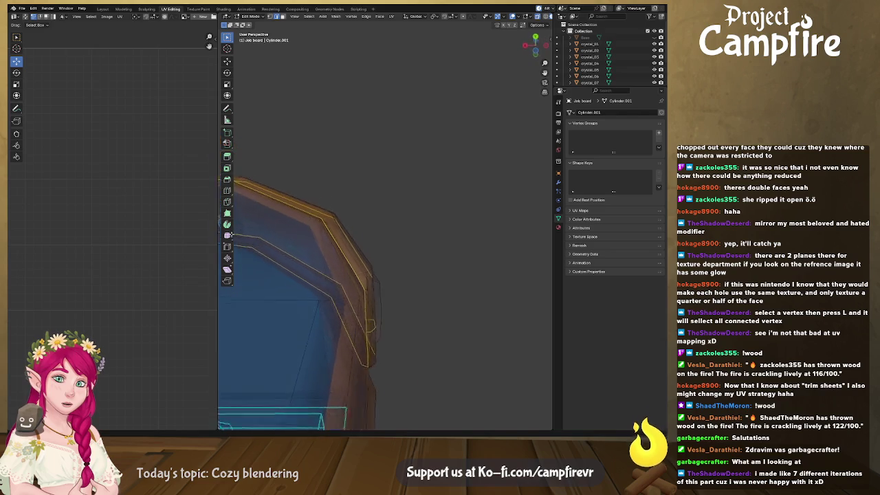
- Mark the two selected edge loops as seams
key(ctrl+e)
click(479, 282)
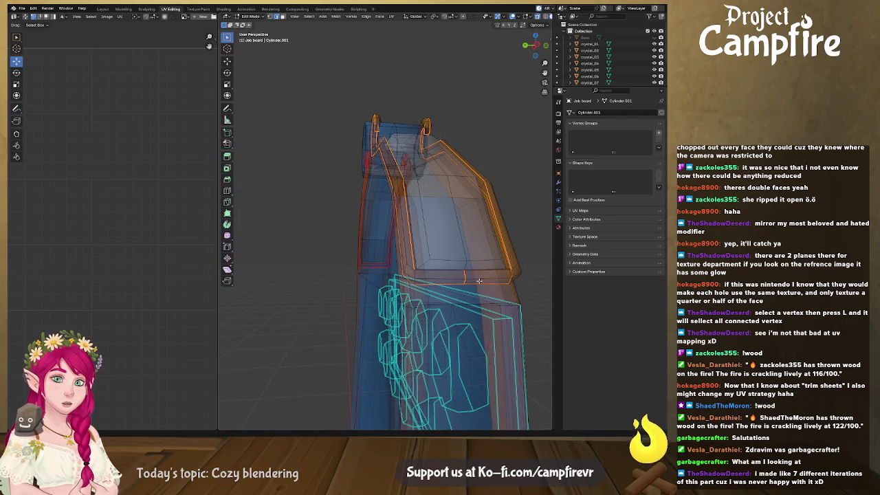
middle_drag(479, 283, 451, 253)
middle_drag(394, 131, 434, 187)
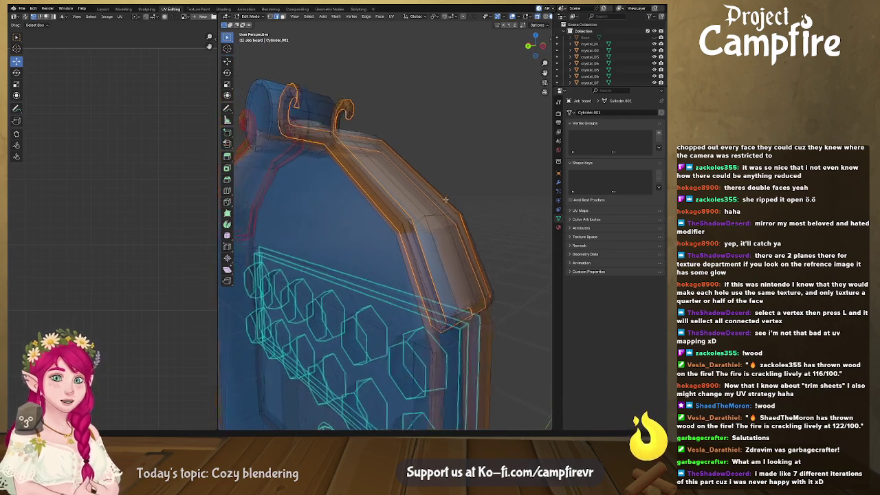
- Turn off X-ray and select the rim strip plus both horn hooks as linked geometry
click(539, 18)
mouse_move(452, 110)
middle_down()
mouse_move(440, 143)
mouse_move(426, 138)
middle_up()
drag(376, 81, 351, 98)
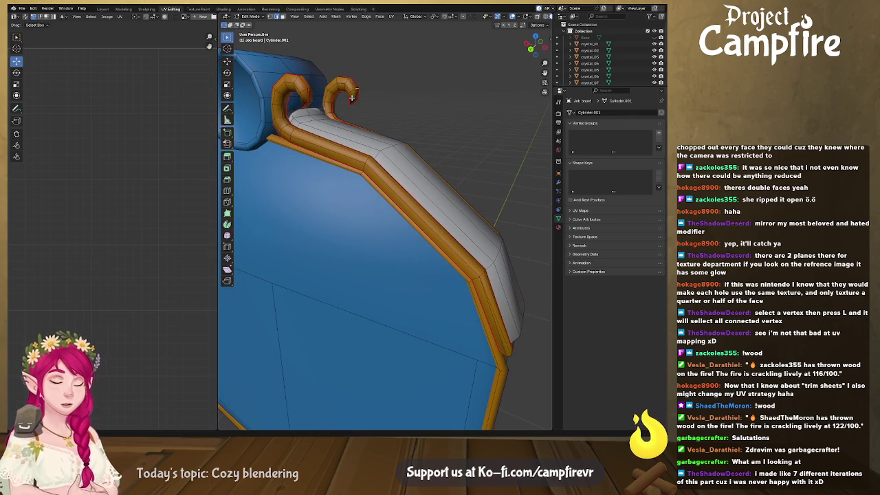
key(ctrl+l)
middle_drag(309, 135, 392, 186)
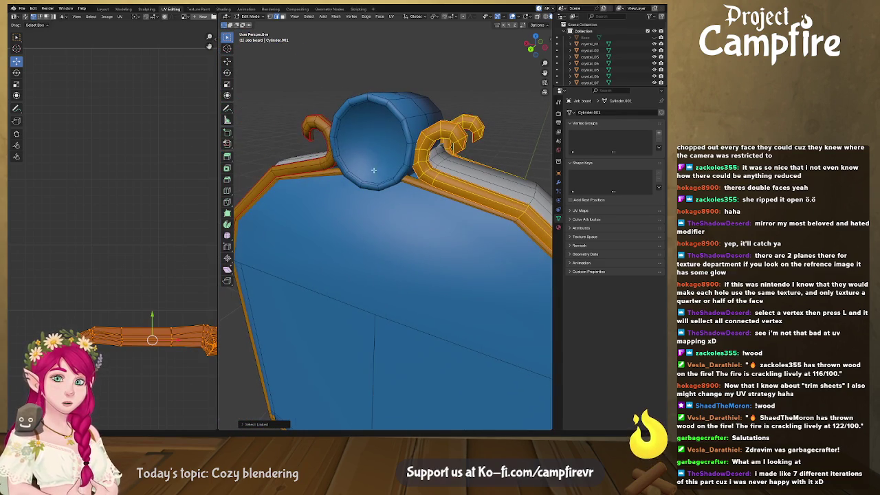
key(l)
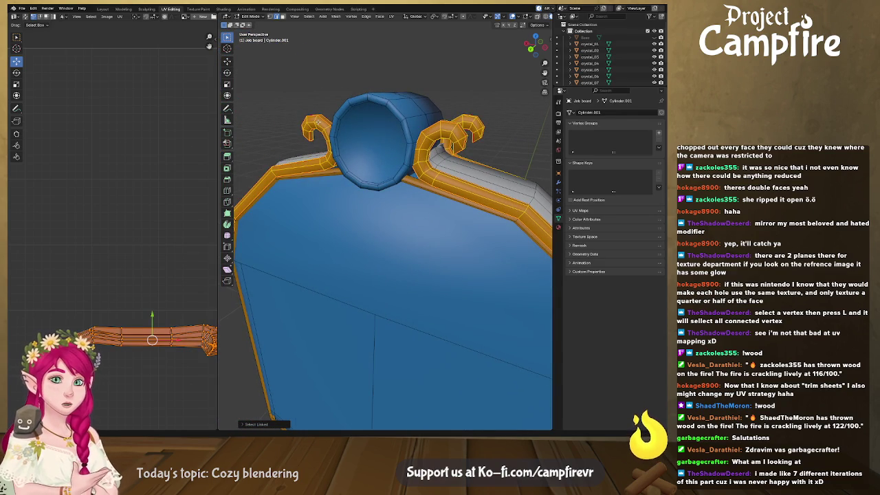
middle_drag(280, 179, 407, 177)
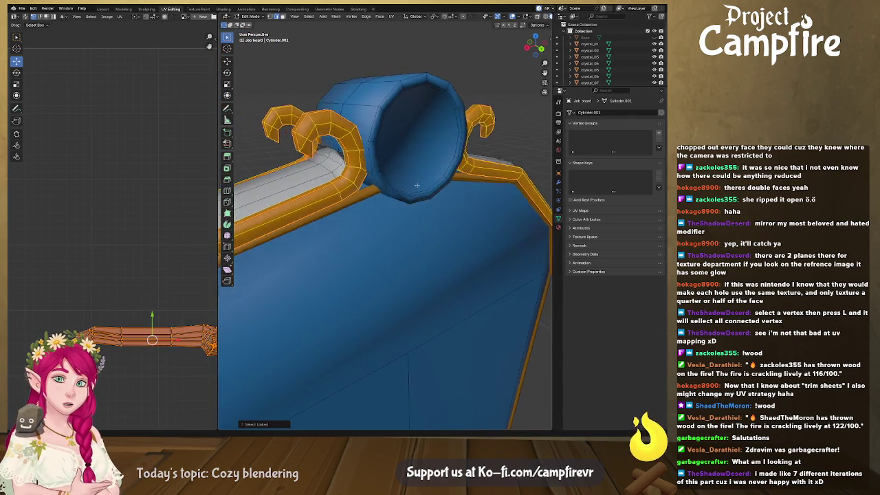
- Unwrap the selected rim and hooks and pan around the resulting UV islands
key(u)
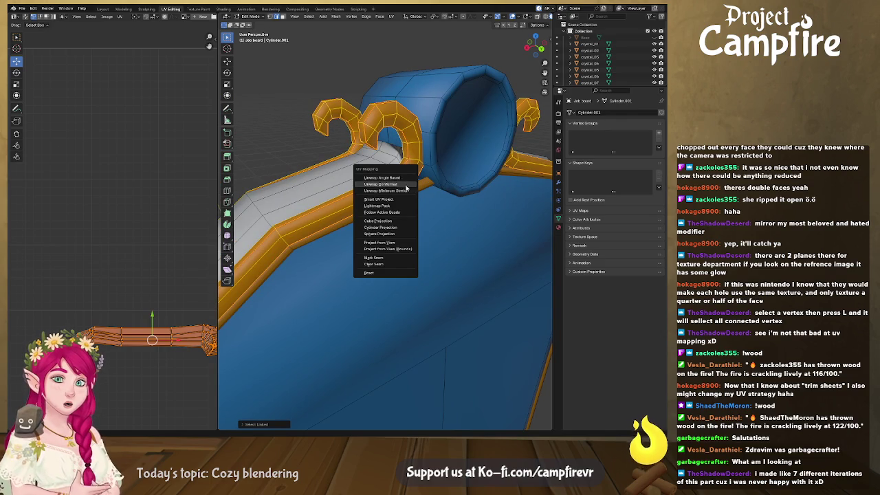
click(408, 191)
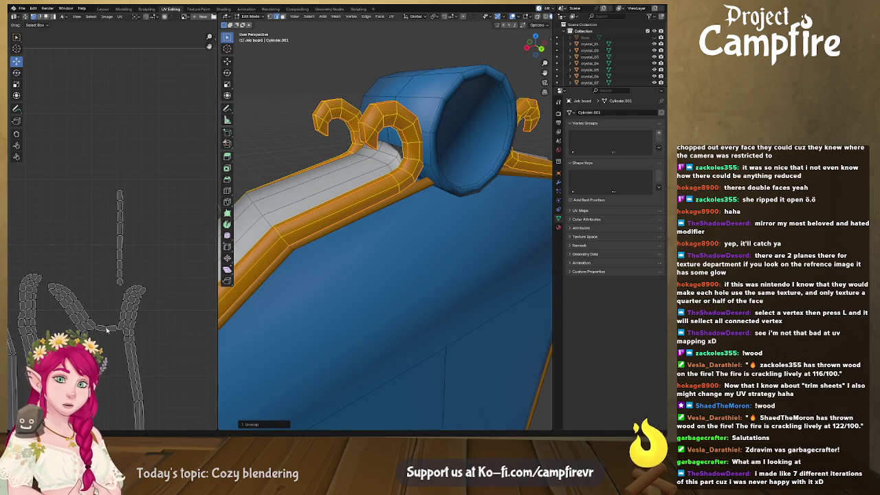
scroll(62, 289, up, 3)
middle_drag(159, 282, 92, 282)
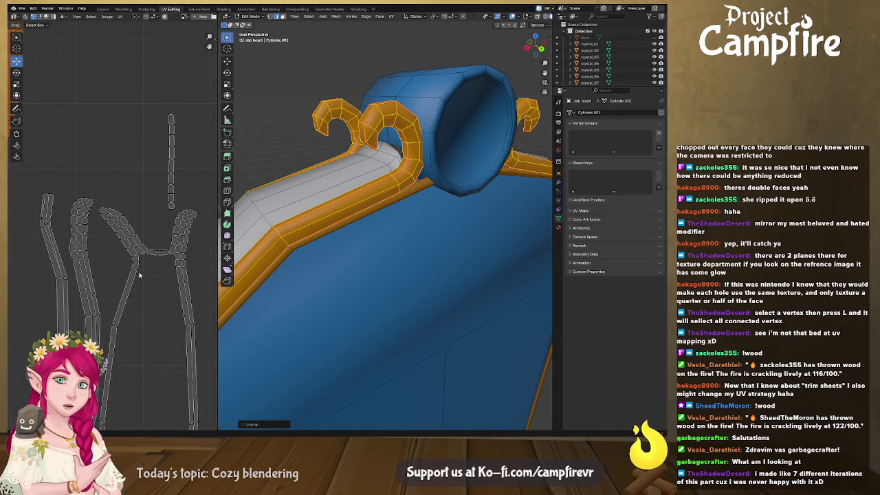
mouse_move(140, 275)
middle_down()
mouse_move(95, 172)
mouse_move(166, 238)
mouse_move(137, 254)
middle_up()
scroll(113, 260, up, 4)
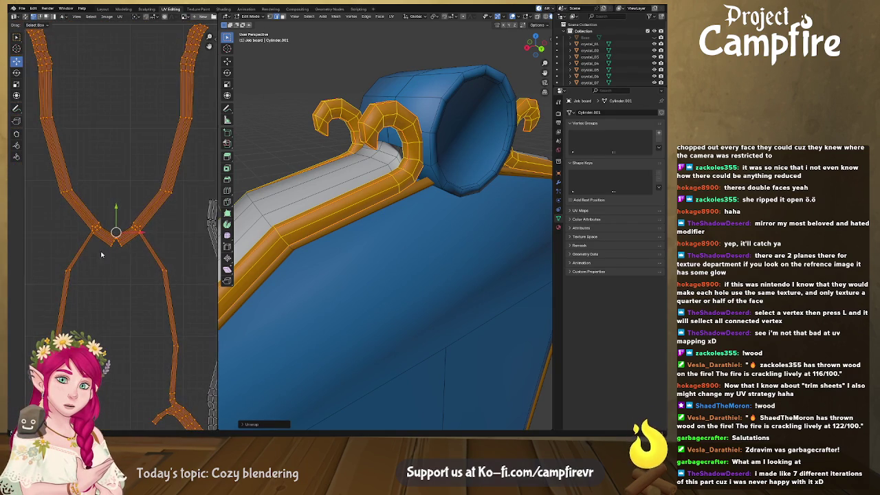
scroll(113, 260, up, 2)
scroll(155, 324, up, 4)
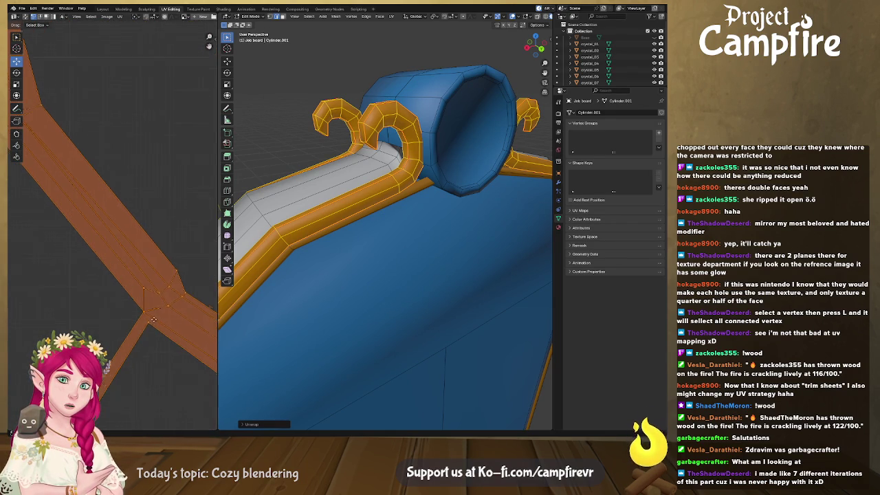
middle_drag(155, 323, 115, 290)
- Clear the mesh selection and orbit to inspect the red seams on the board
mouse_move(314, 282)
middle_down()
mouse_move(386, 207)
mouse_move(389, 174)
mouse_move(427, 197)
mouse_move(466, 118)
mouse_move(472, 137)
middle_up()
click(454, 190)
mouse_move(464, 198)
middle_down()
mouse_move(375, 198)
mouse_move(324, 219)
mouse_move(362, 222)
mouse_move(282, 221)
mouse_move(377, 189)
mouse_move(359, 244)
mouse_move(426, 203)
mouse_move(388, 249)
mouse_move(399, 227)
mouse_move(364, 212)
mouse_move(413, 236)
mouse_move(427, 220)
mouse_move(406, 233)
mouse_move(430, 235)
mouse_move(409, 245)
mouse_move(470, 229)
mouse_move(448, 238)
mouse_move(426, 275)
mouse_move(379, 196)
mouse_move(356, 212)
mouse_move(435, 222)
mouse_move(349, 242)
mouse_move(398, 214)
mouse_move(398, 203)
mouse_move(393, 211)
middle_up()
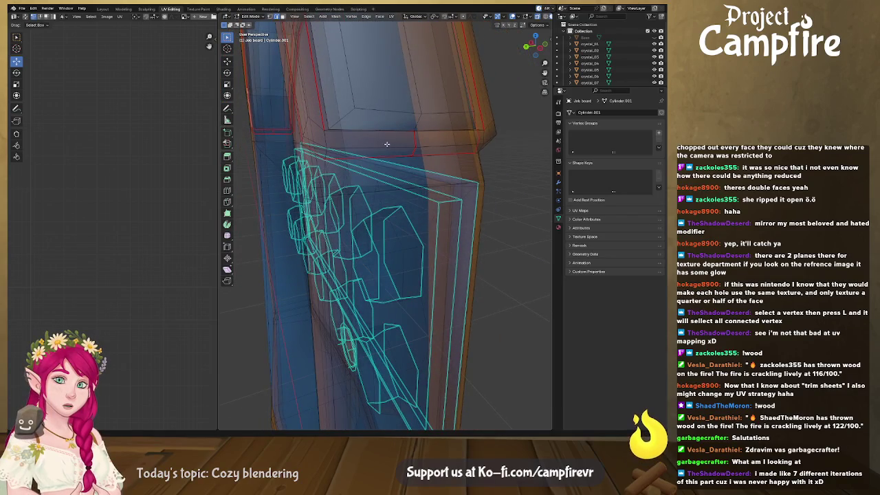
- Mark the side-rim edge just below the top bevel as a UV seam
middle_drag(386, 144, 385, 150)
middle_drag(369, 241, 374, 239)
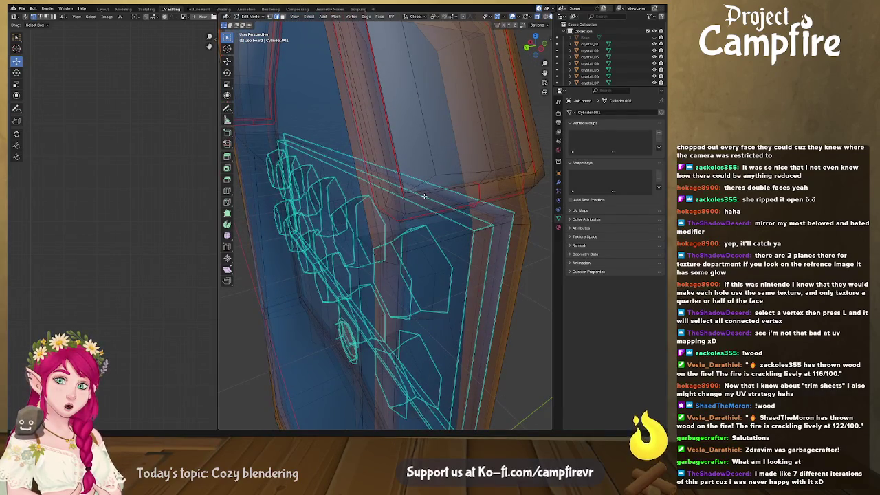
right_click(492, 182)
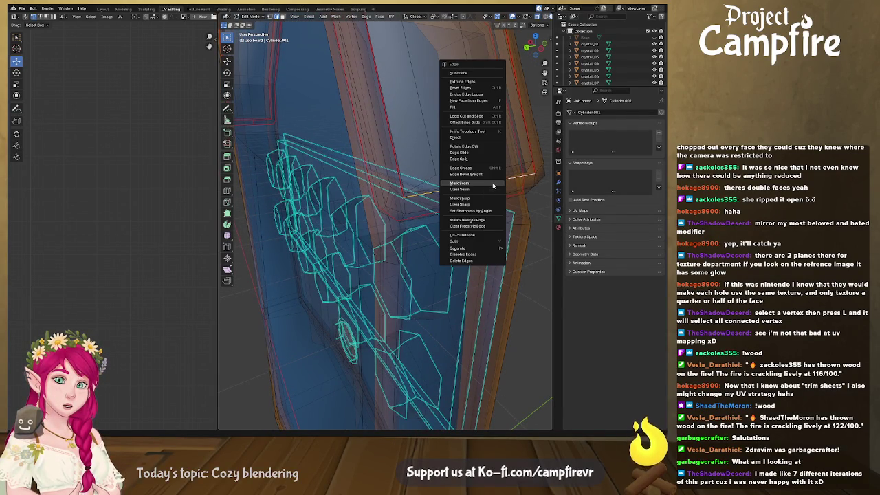
click(480, 197)
- Zoom out, toggle out of and back into Edit Mode, and turn X-ray off
mouse_move(479, 197)
middle_down()
mouse_move(422, 209)
mouse_move(427, 222)
middle_up()
scroll(454, 203, down, 3)
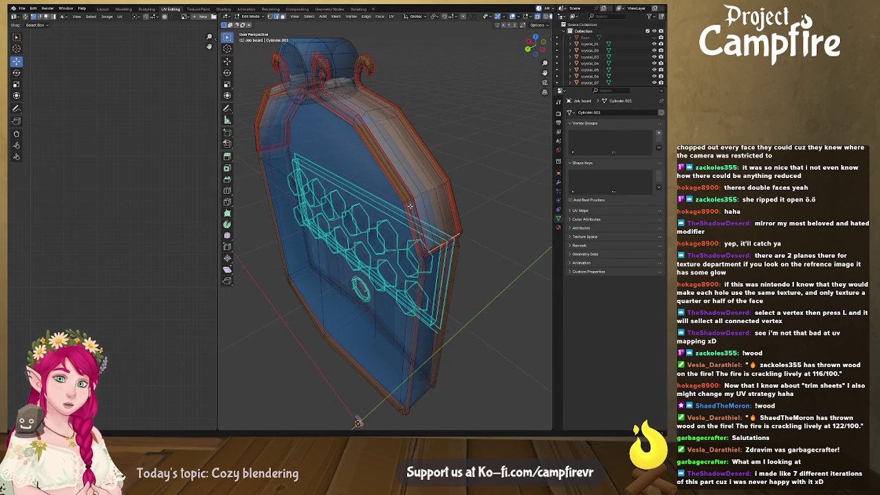
key(Tab)
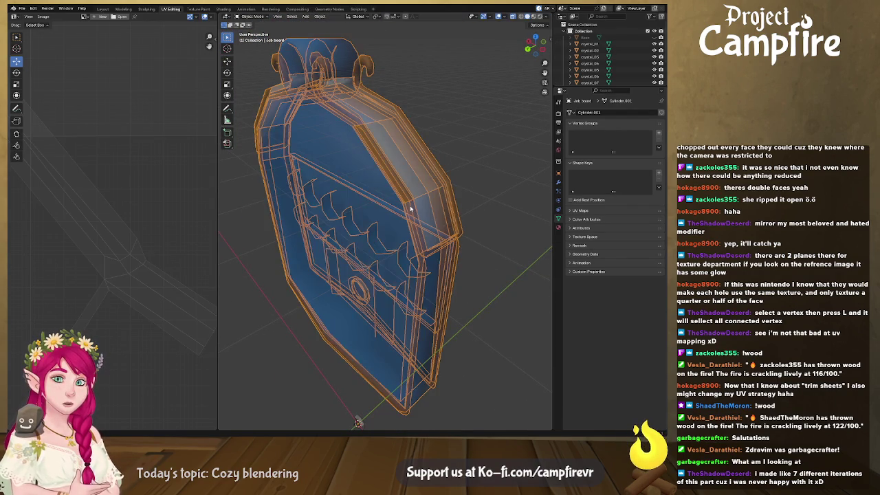
key(Tab)
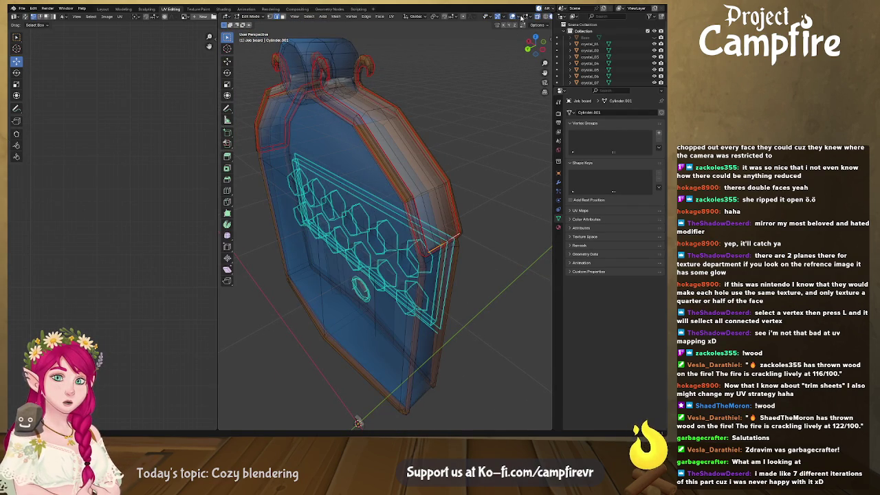
click(526, 16)
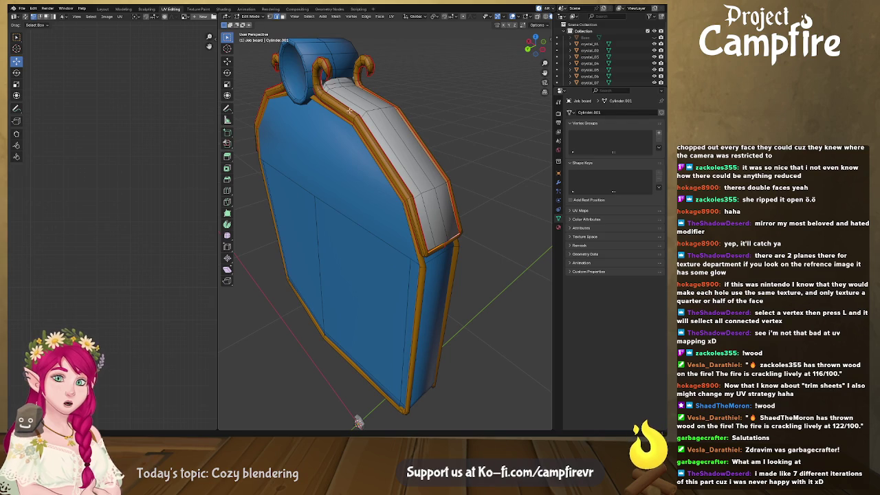
- Re-unwrap the top rim strip and left hook using the new seam, then review the islands
key(l)
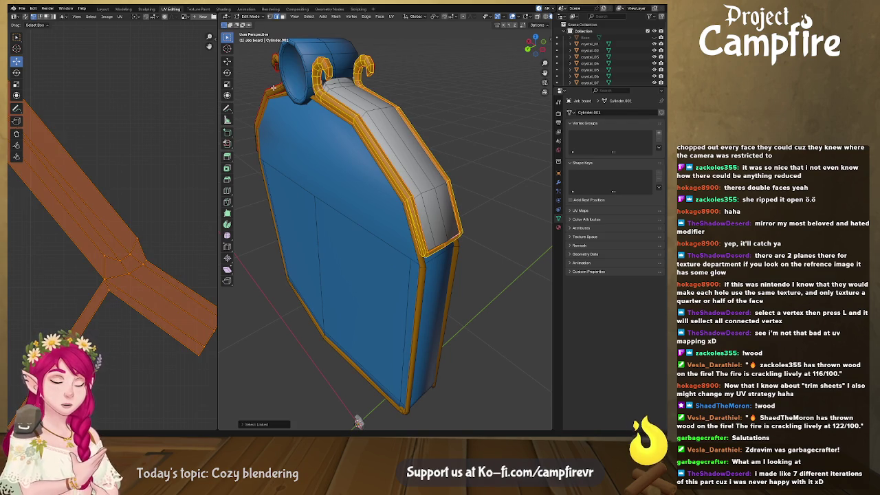
key(l)
scroll(406, 152, up, 2)
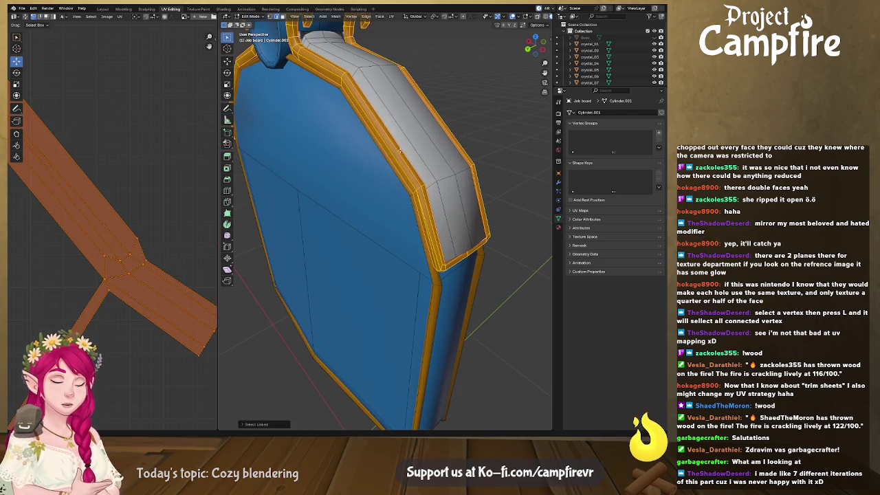
key(u)
click(392, 152)
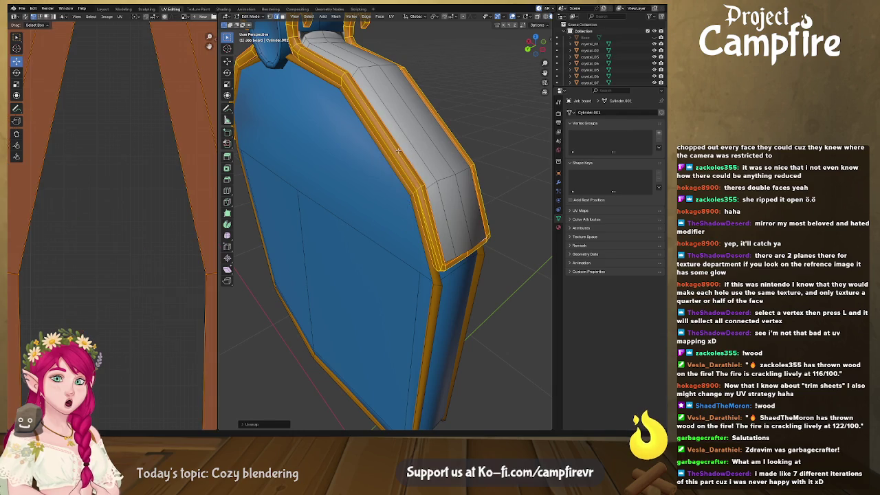
middle_drag(170, 245, 96, 240)
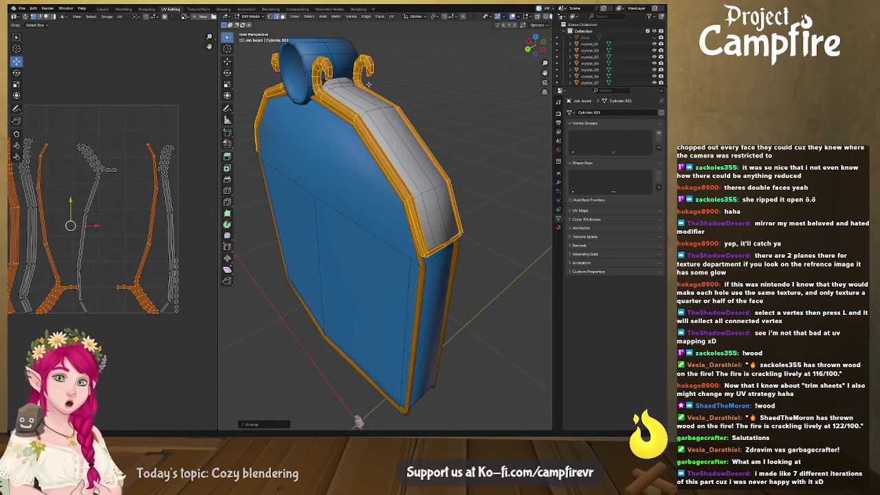
scroll(408, 95, down, 5)
middle_drag(408, 94, 379, 168)
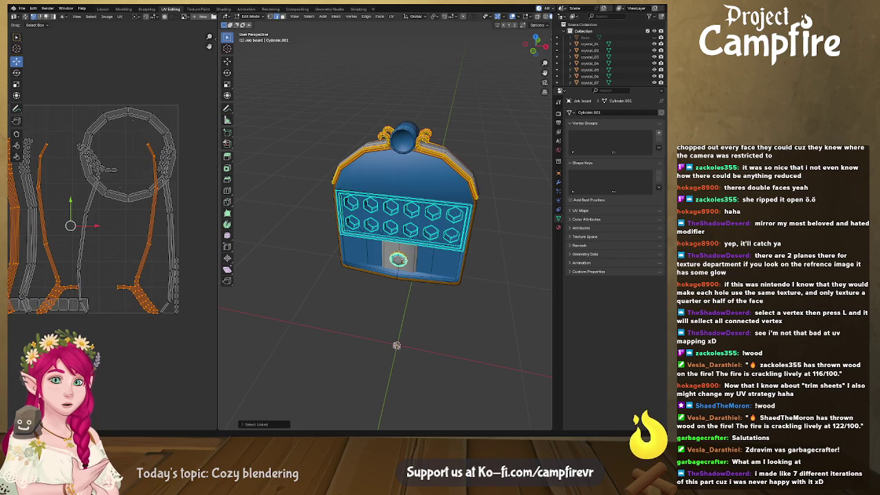
- Select the door and honeycomb panel faces with their linked geometry
shift+click(402, 258)
shift+click(433, 257)
key(ctrl+l)
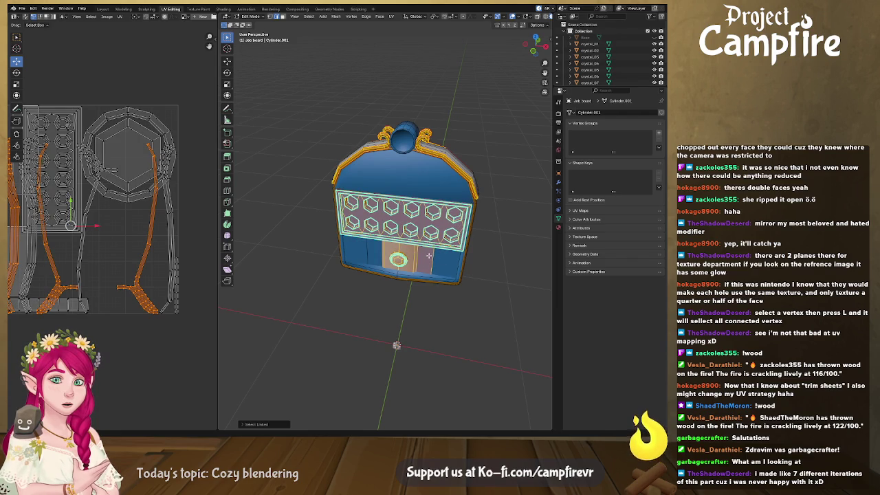
middle_drag(412, 275, 444, 258)
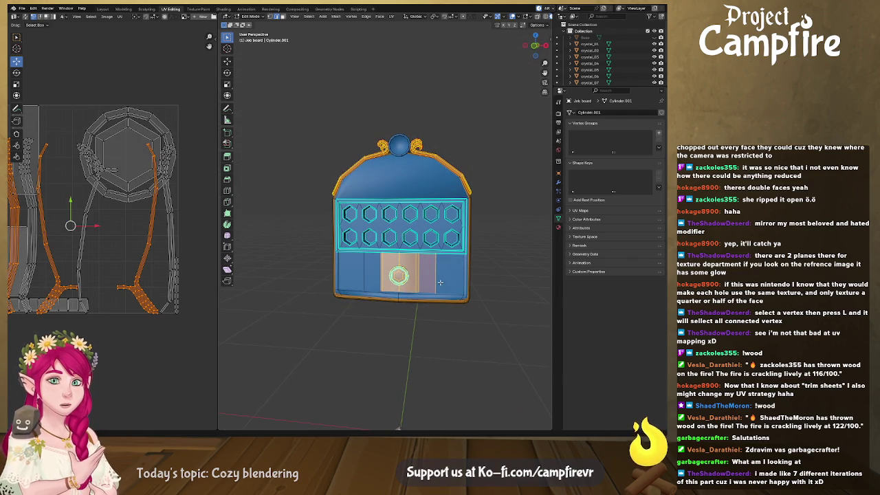
key(ctrl+l)
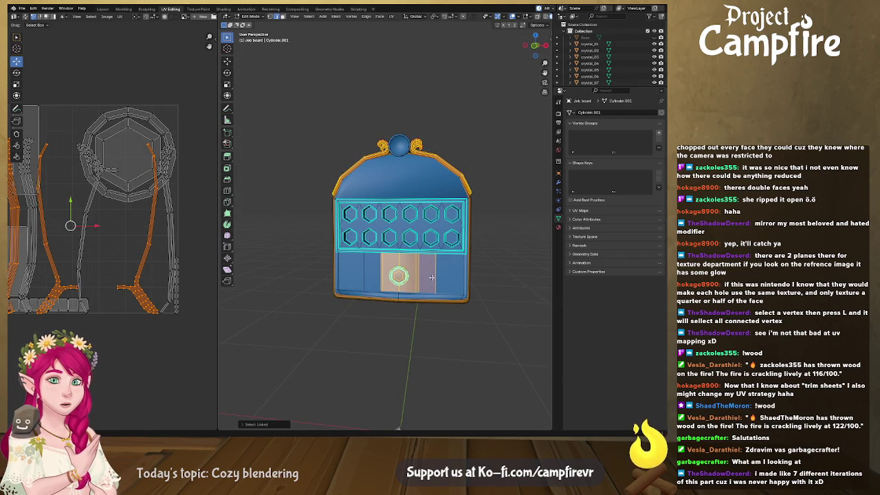
- Add the lower-left and lower-right panels, then widen the UV editor to show the whole square
drag(376, 276, 378, 278)
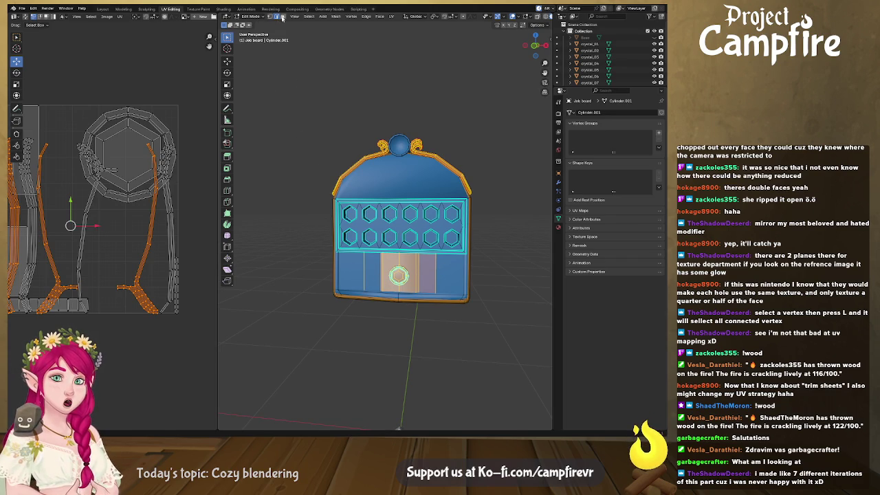
key(l)
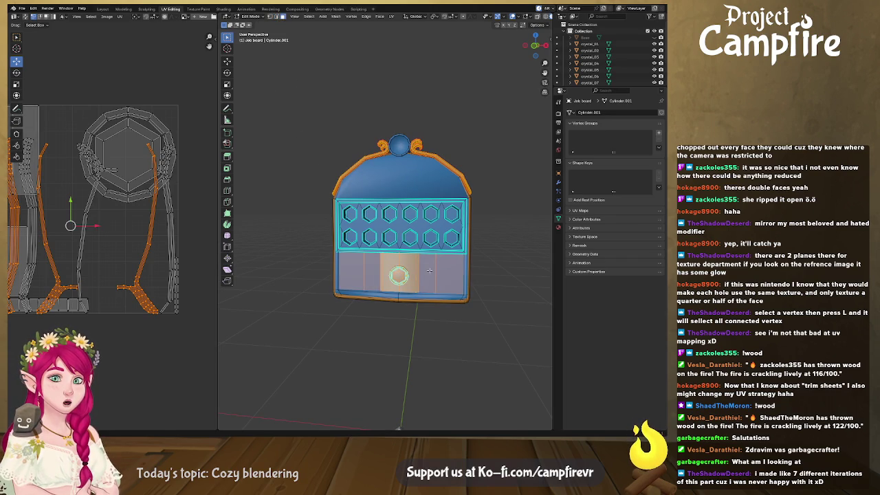
scroll(267, 252, up, 1)
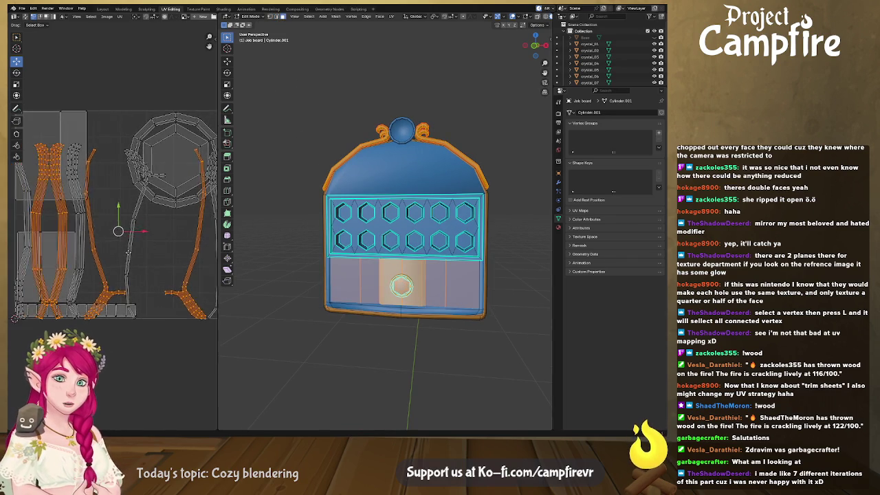
middle_drag(436, 284, 365, 404)
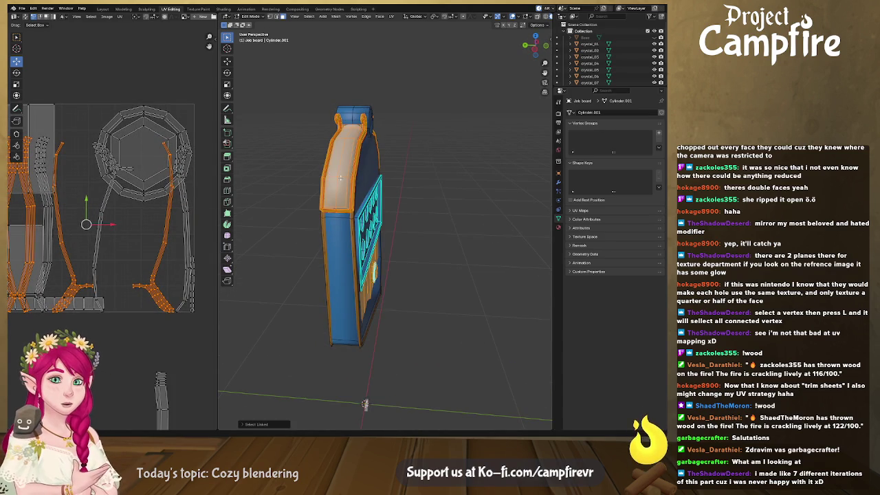
middle_drag(366, 404, 405, 360)
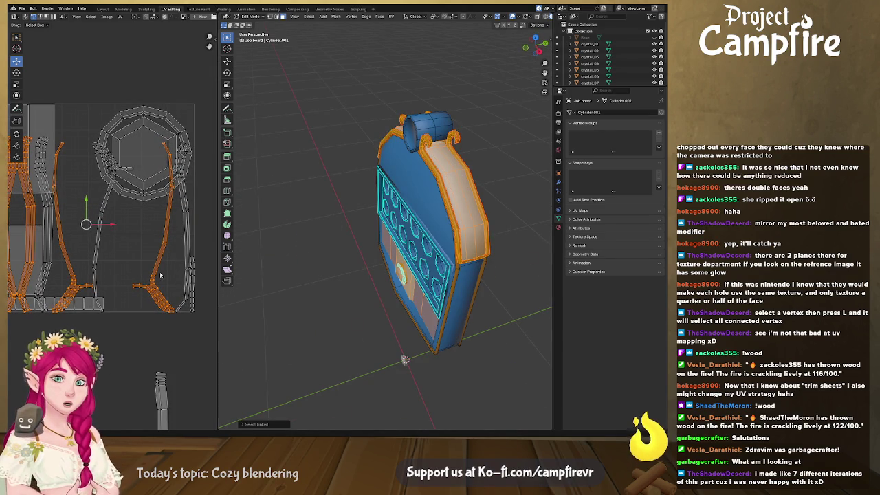
key(Home)
drag(217, 259, 448, 253)
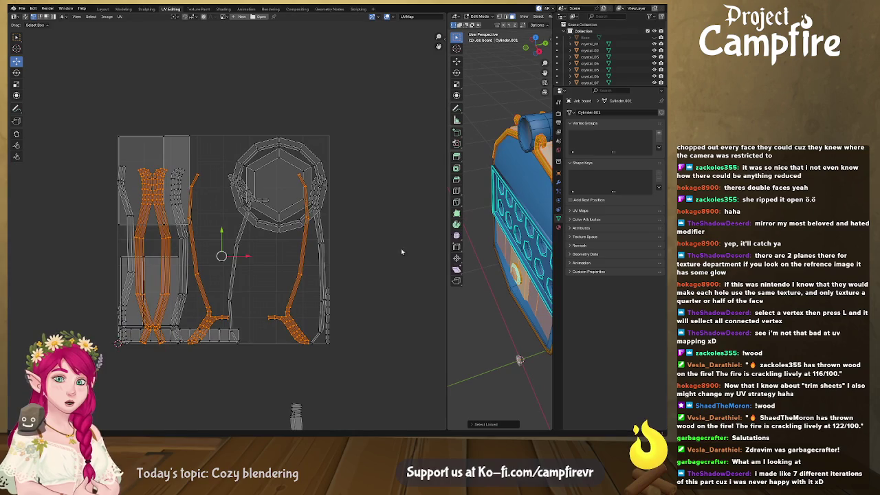
- Move the horn strip islands out to the left of the UV square
click(326, 295)
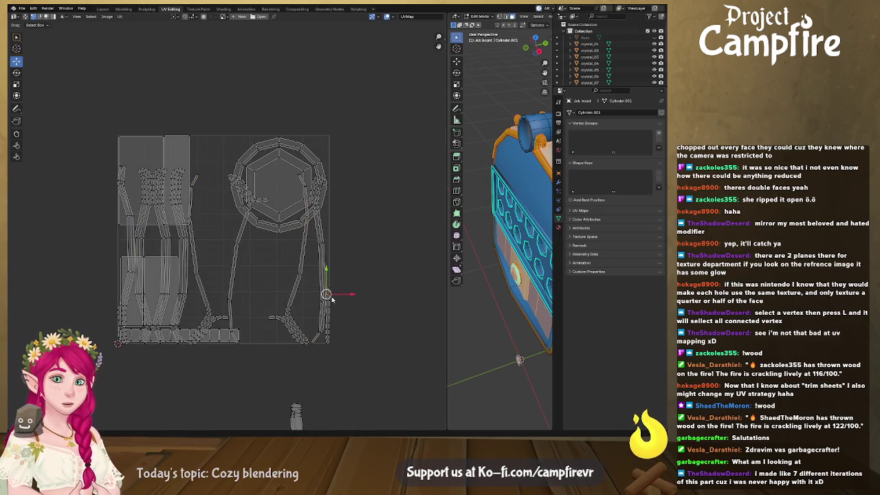
key(l)
key(l)
key(l)
key(l)
key(l)
key(l)
key(l)
key(l)
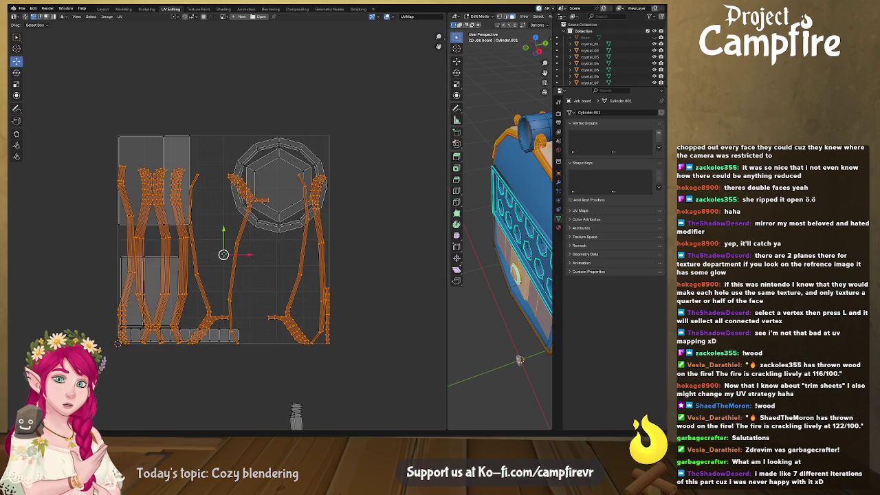
key(g)
click(347, 358)
mouse_move(347, 358)
middle_down()
mouse_move(348, 302)
mouse_move(358, 316)
middle_up()
- Place the lower thin strip island beside the rectangular islands in the UV square
click(312, 343)
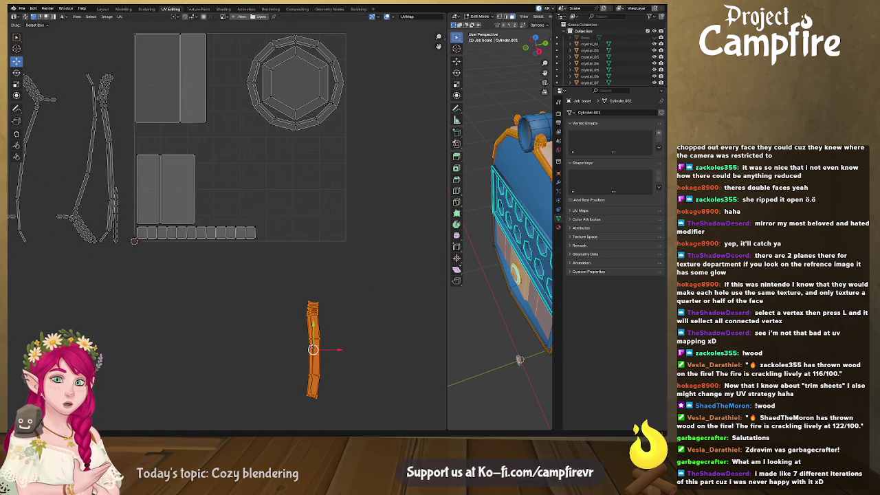
key(g)
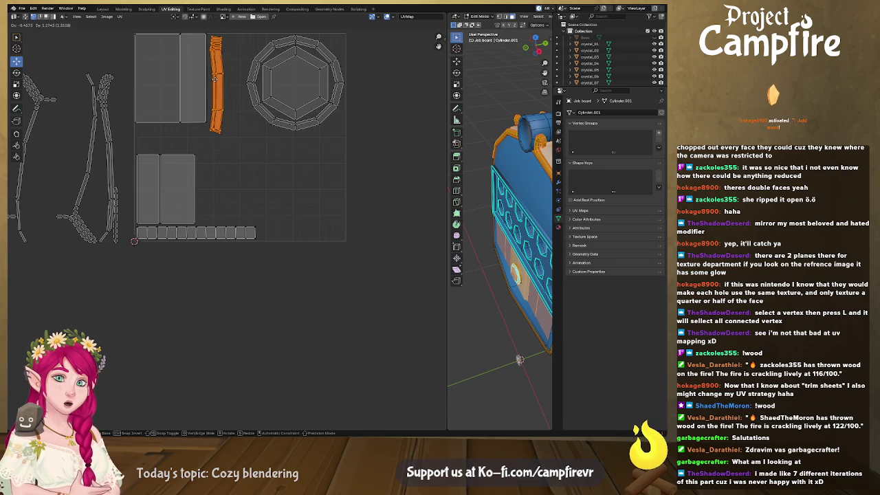
click(216, 77)
scroll(307, 151, up, 2)
scroll(307, 150, up, 1)
scroll(307, 150, up, 1)
middle_drag(307, 151, 328, 255)
click(328, 255)
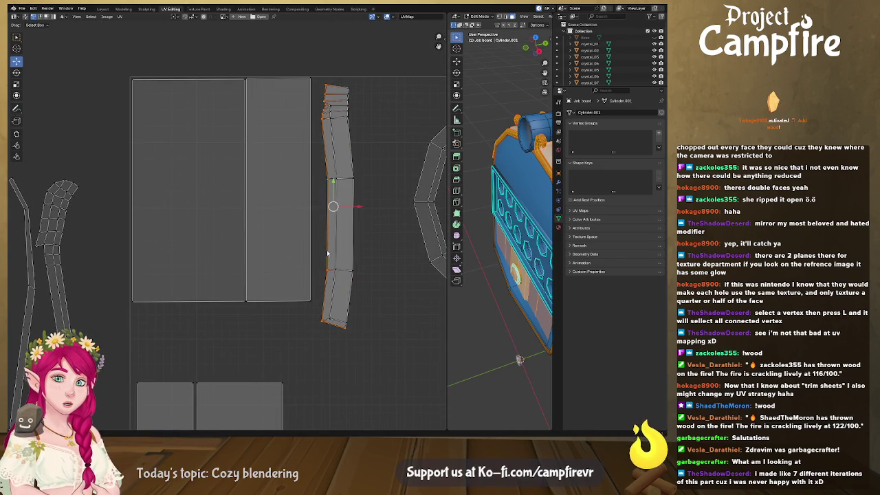
- Straighten the thin strip's edge loops with Align Vertically
right_click(292, 244)
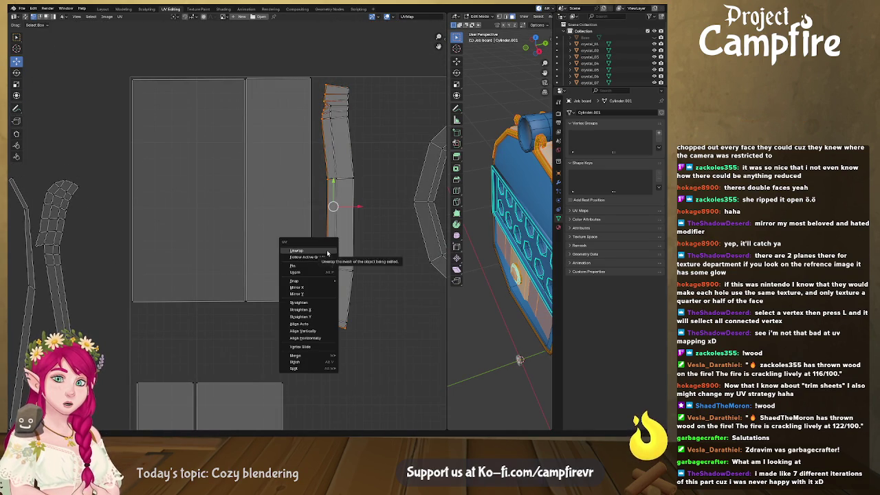
click(302, 331)
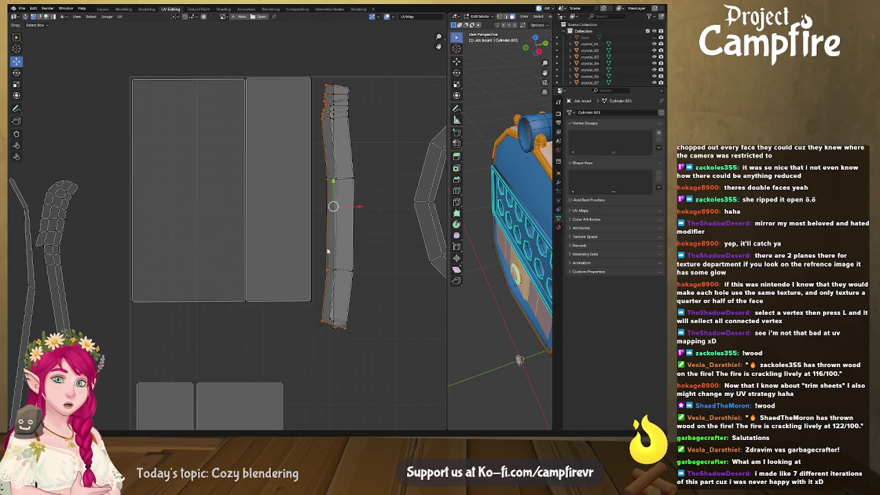
click(327, 251)
right_click(337, 253)
click(338, 254)
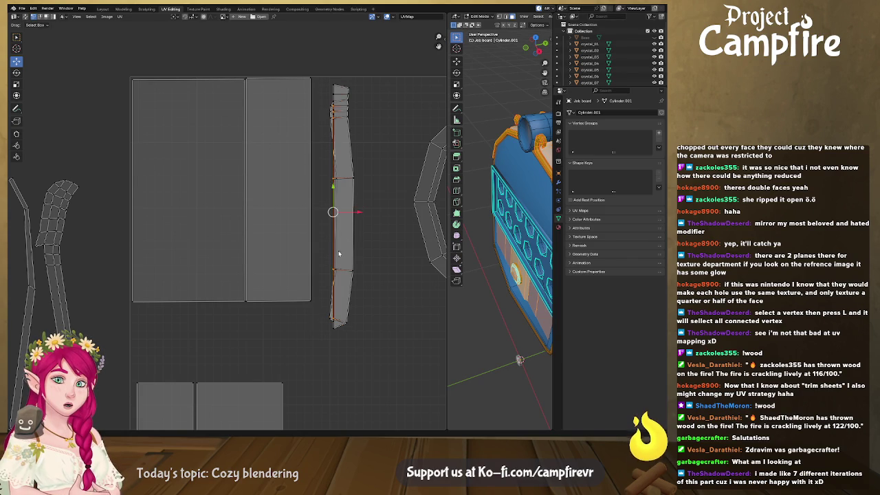
right_click(337, 255)
click(337, 256)
right_click(353, 253)
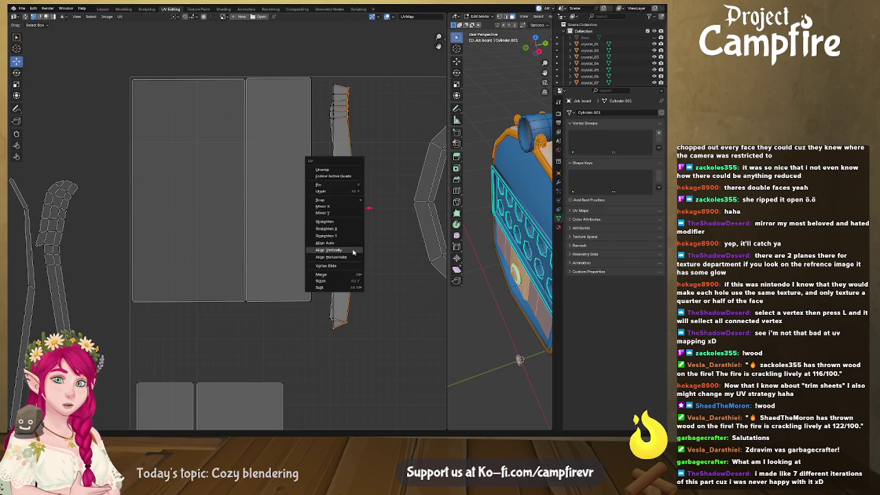
click(352, 253)
right_click(353, 252)
click(353, 253)
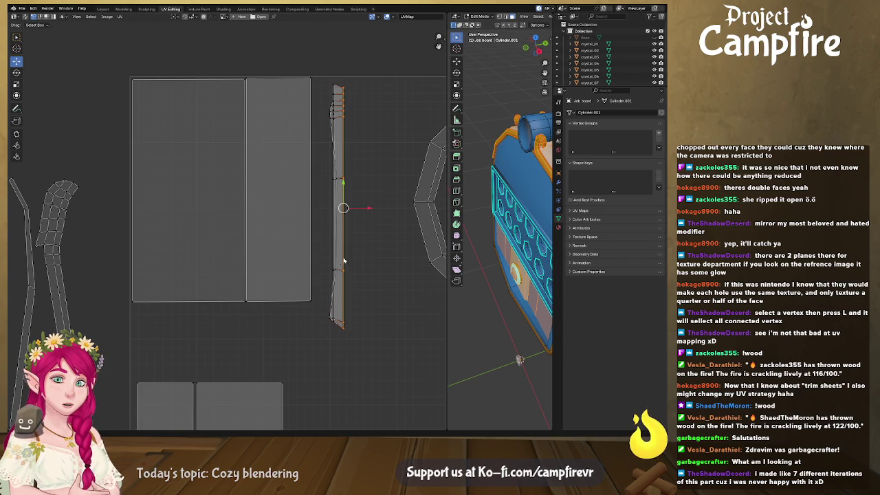
click(333, 308)
right_click(331, 308)
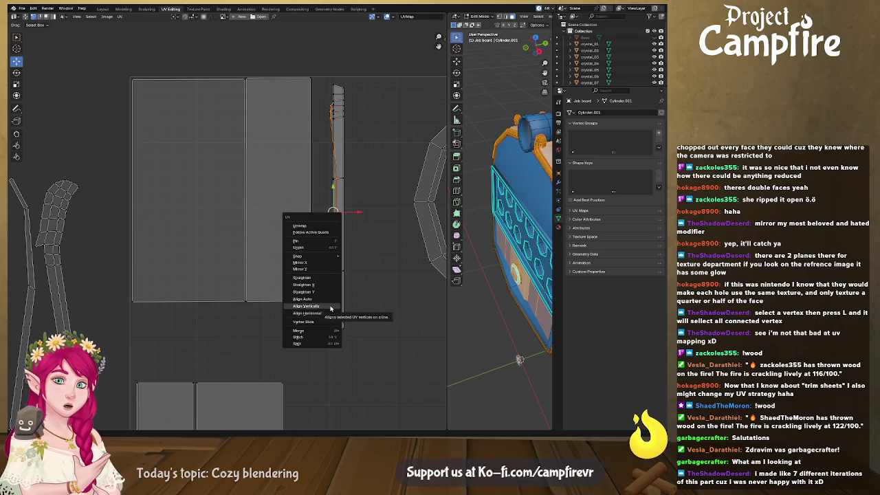
click(330, 309)
- Move the whole strip so it butts against the rectangle islands' right edge
scroll(336, 211, down, 1)
click(314, 197)
scroll(326, 202, up, 2)
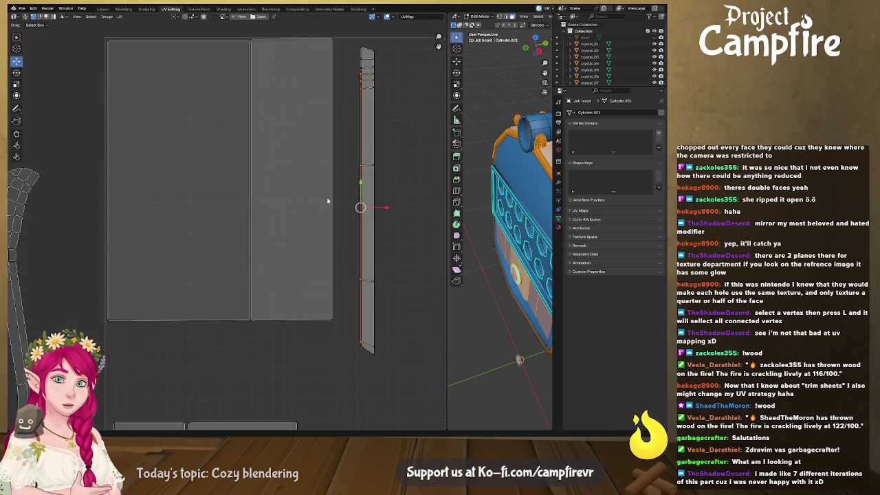
scroll(326, 203, up, 1)
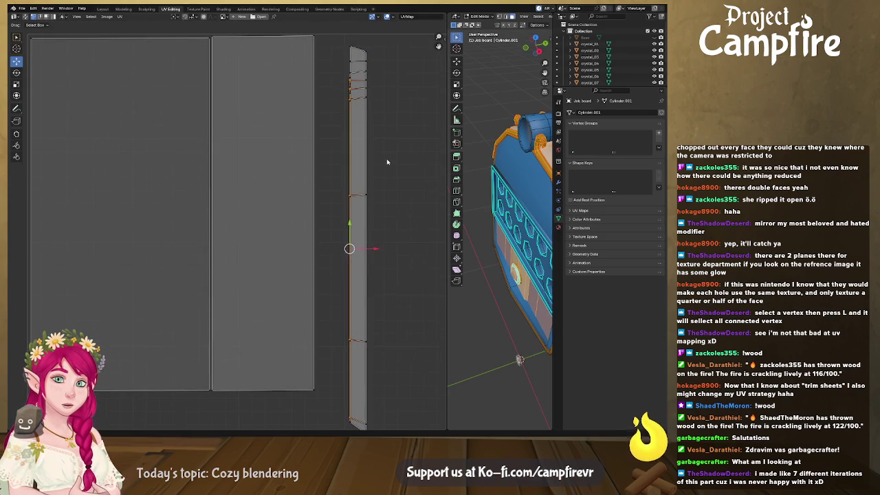
scroll(373, 162, down, 2)
key(l)
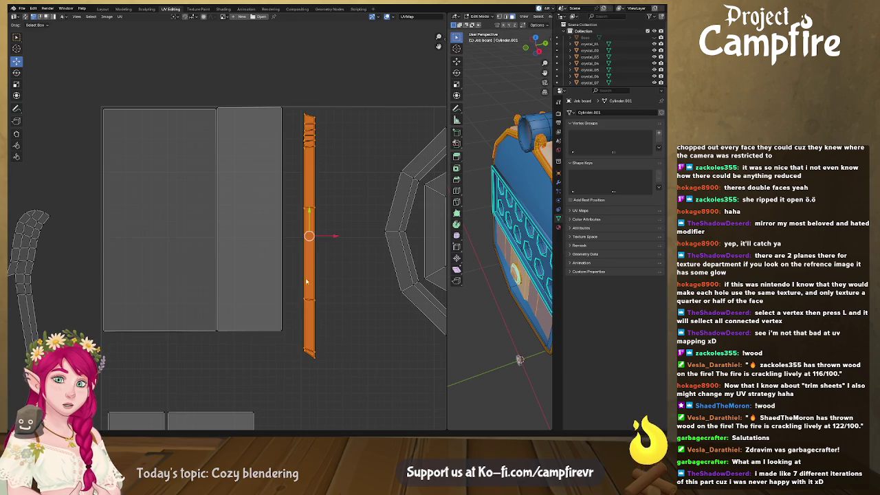
key(g)
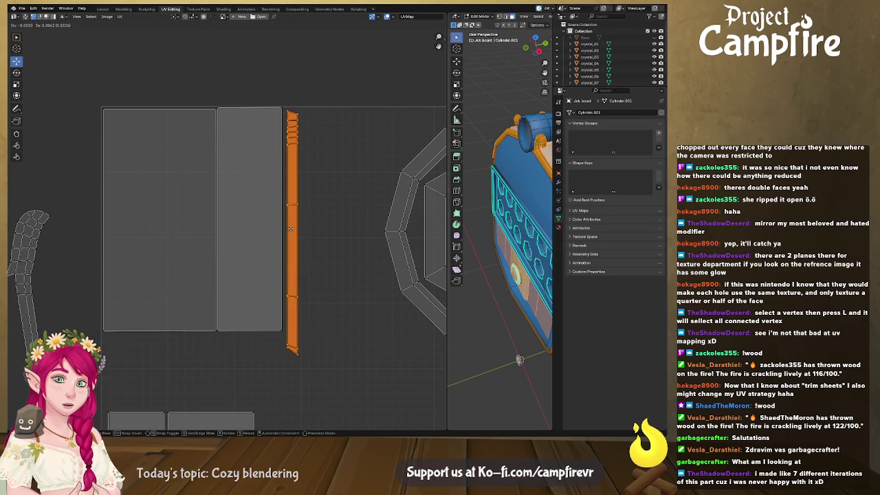
click(293, 227)
scroll(302, 207, down, 1)
scroll(335, 177, down, 1)
middle_drag(133, 318, 304, 246)
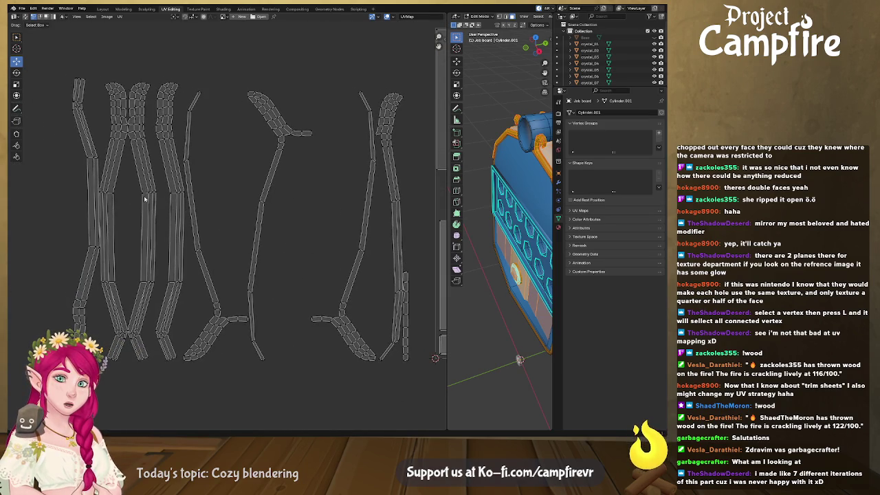
- Mirror the first horn island on X and move it left
middle_drag(144, 200, 209, 213)
key(l)
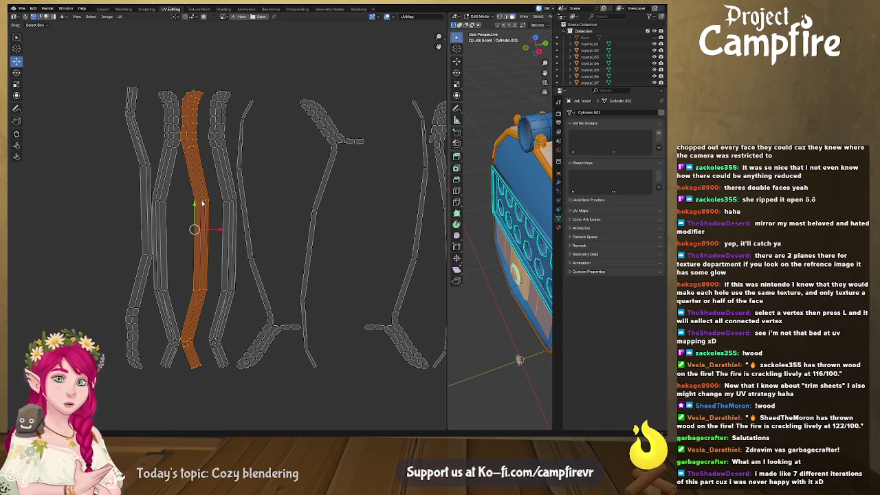
right_click(196, 172)
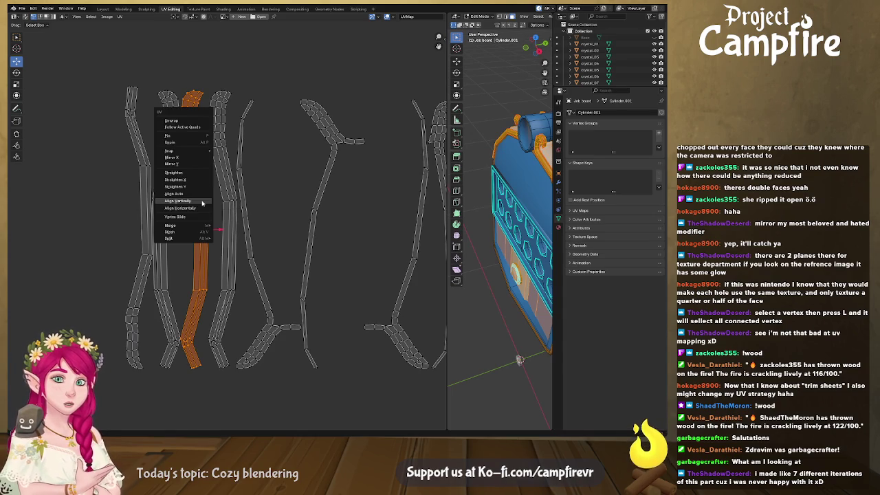
click(194, 159)
key(g)
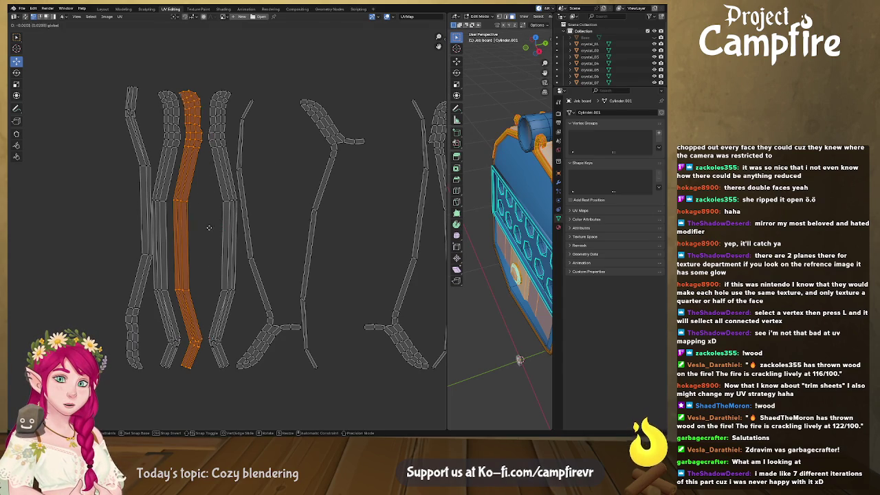
click(190, 225)
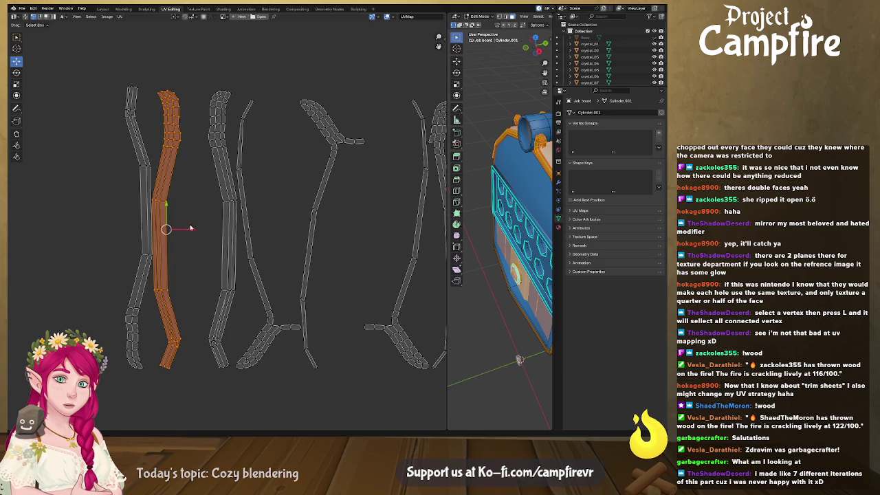
- Mirror the next horn island on X and place it beside its partner strip
click(235, 203)
key(l)
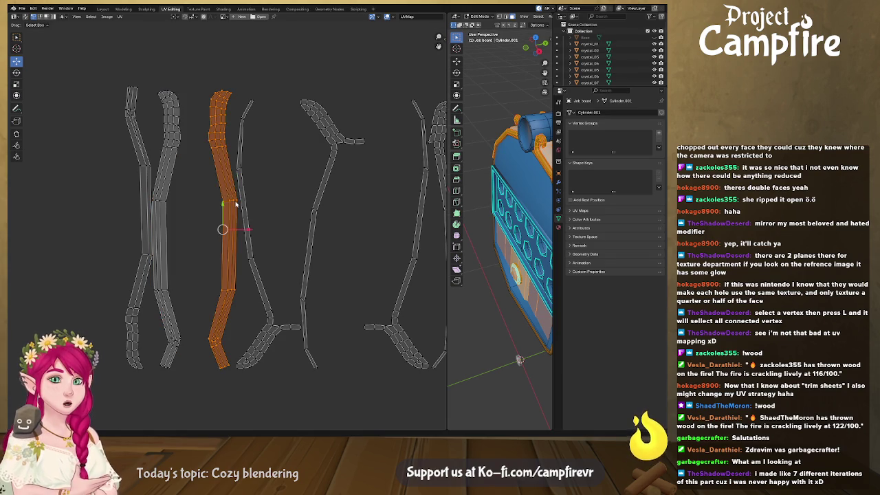
right_click(235, 204)
click(235, 203)
key(g)
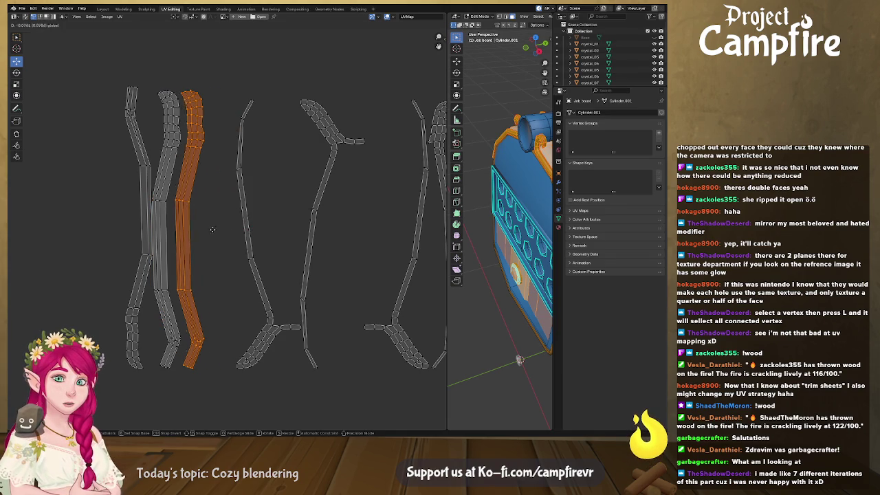
click(190, 228)
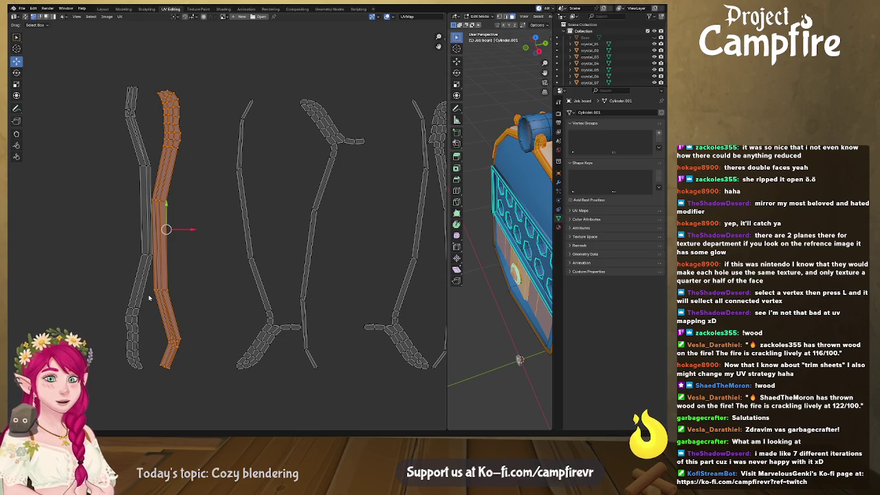
ctrl+scroll(275, 296, right, 3)
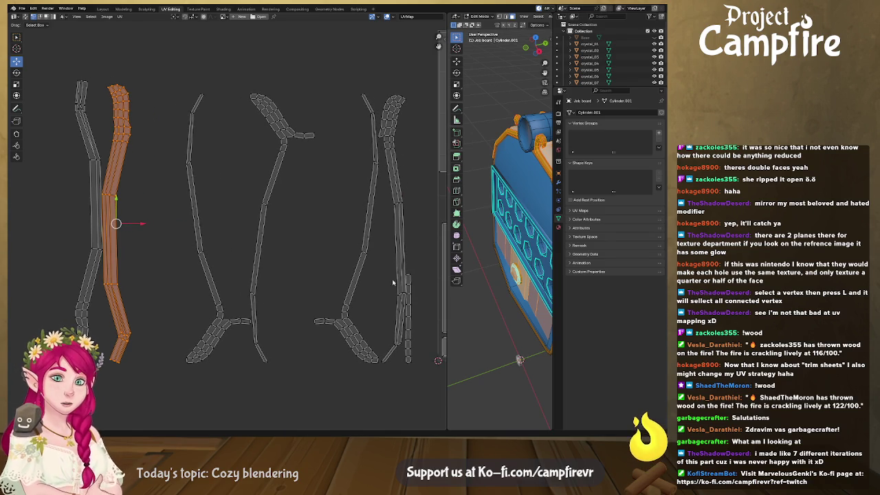
key(alt+a)
click(267, 205)
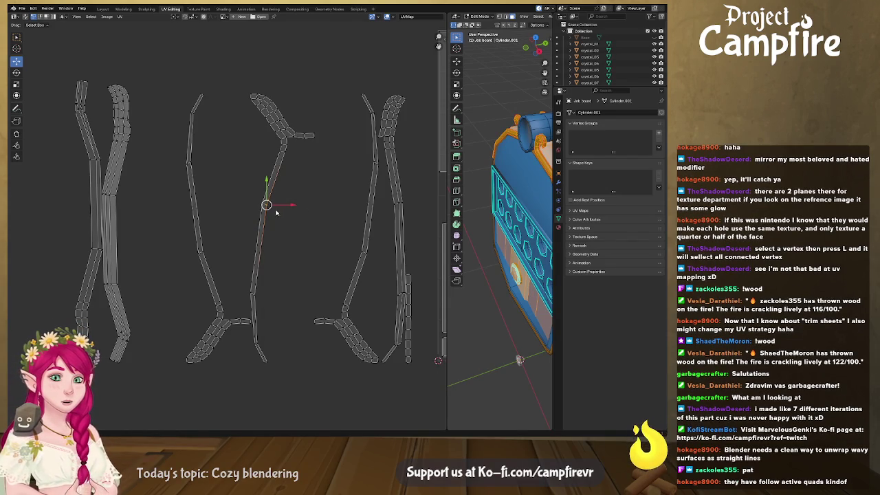
- Flip the middle horn island and slide it left along X
key(l)
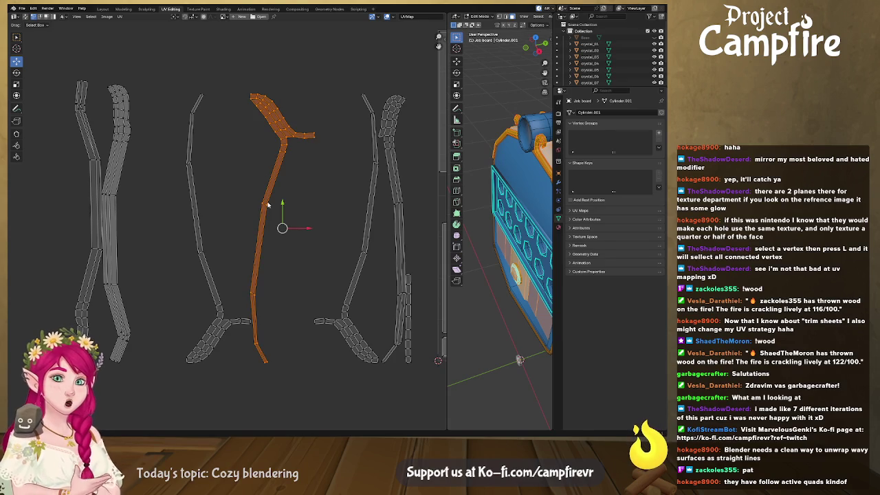
right_click(268, 205)
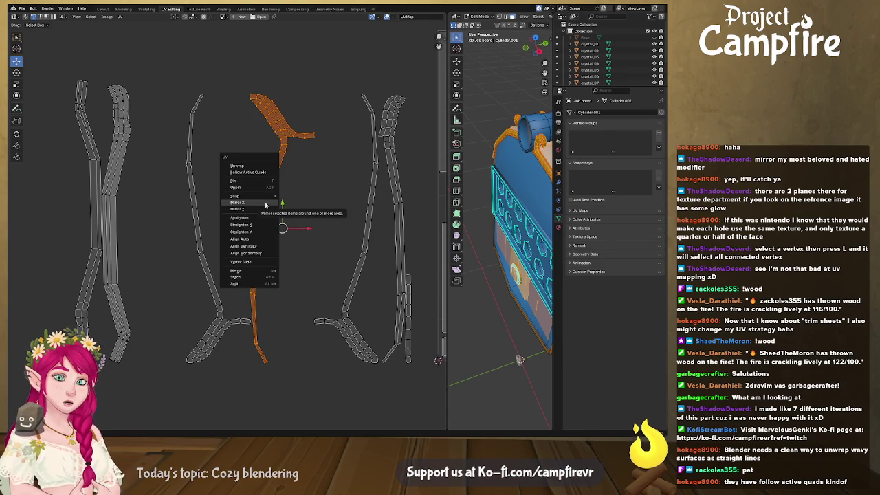
click(265, 205)
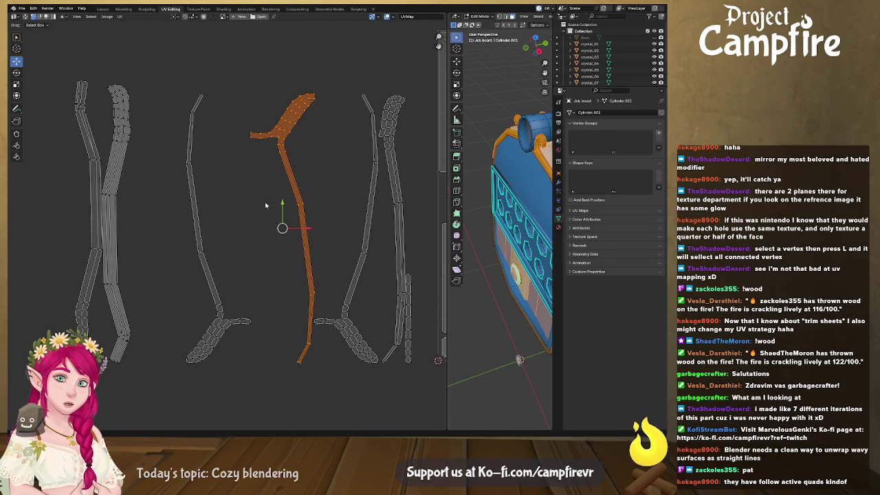
right_click(295, 203)
click(296, 205)
right_click(273, 205)
click(271, 216)
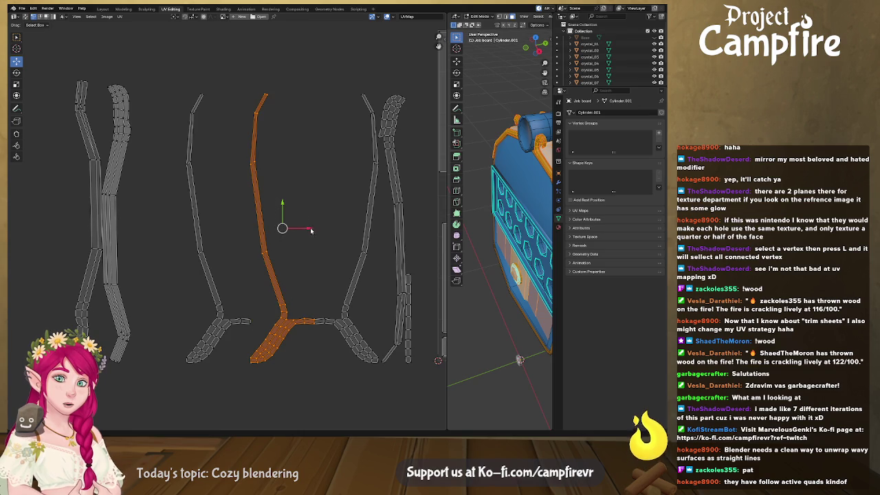
drag(312, 230, 243, 231)
click(243, 231)
- Mirror the right horn island on X and move it onto its matching island
click(346, 310)
right_click(348, 312)
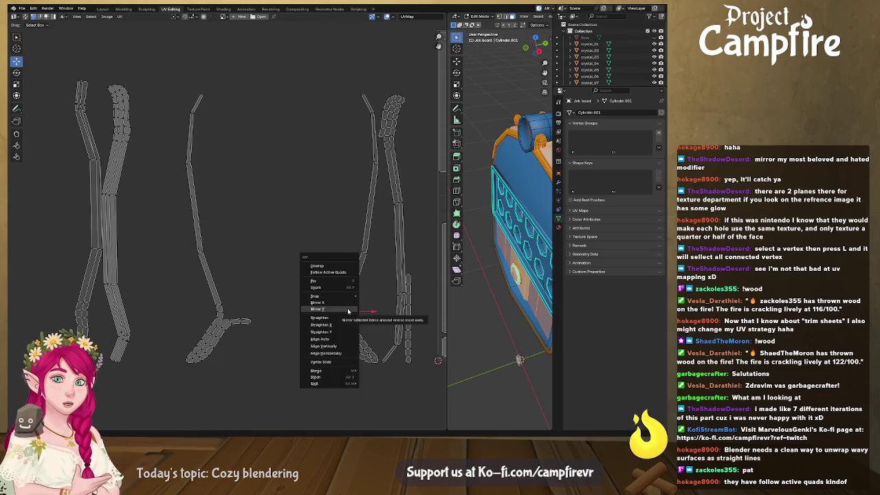
key(Escape)
click(370, 227)
right_click(358, 273)
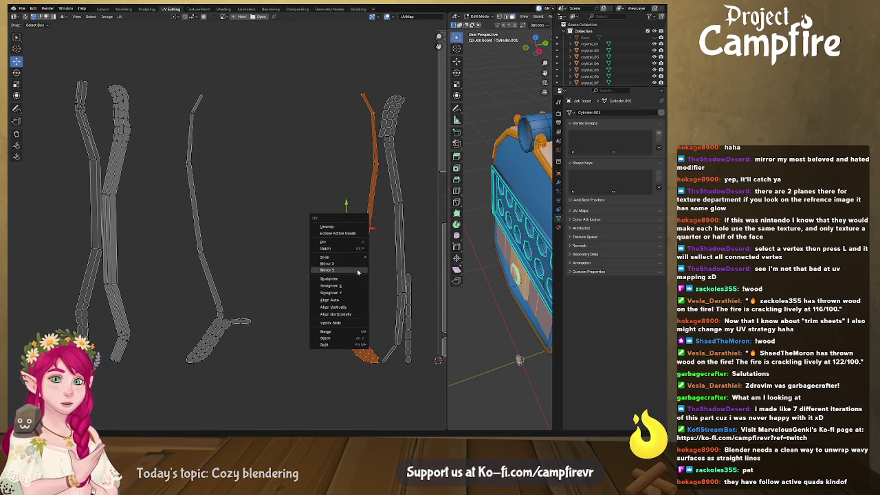
click(357, 266)
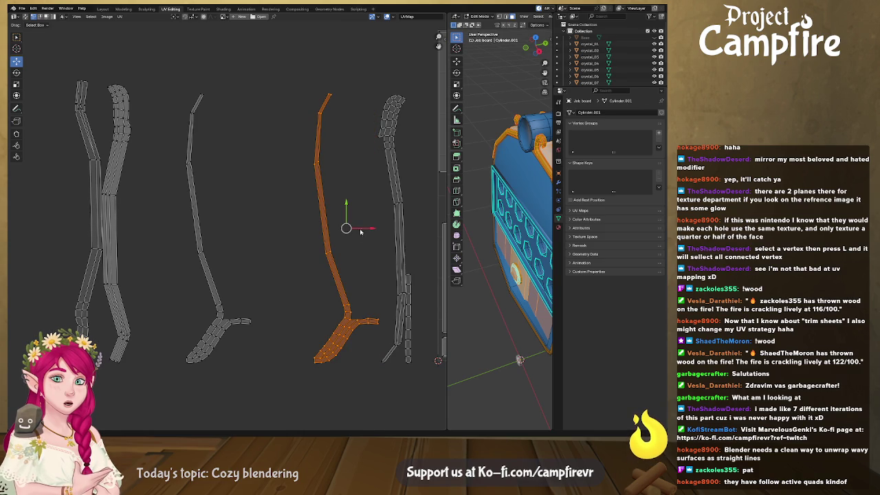
drag(372, 230, 239, 236)
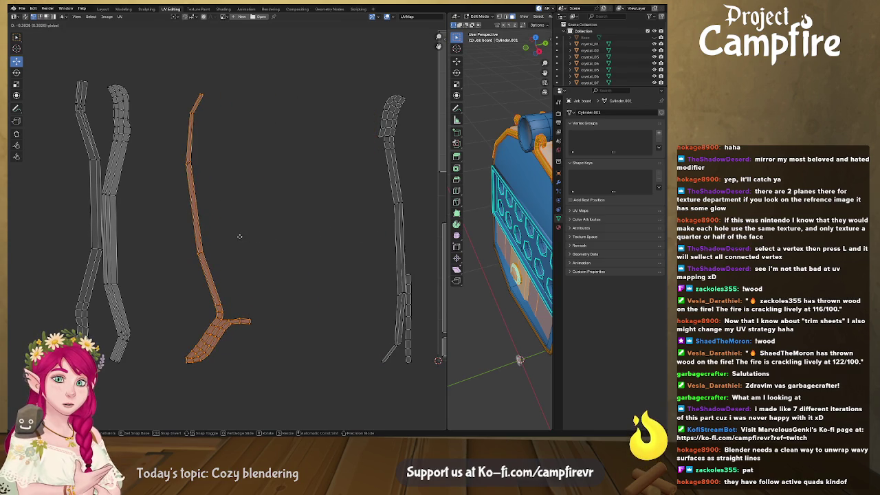
click(239, 236)
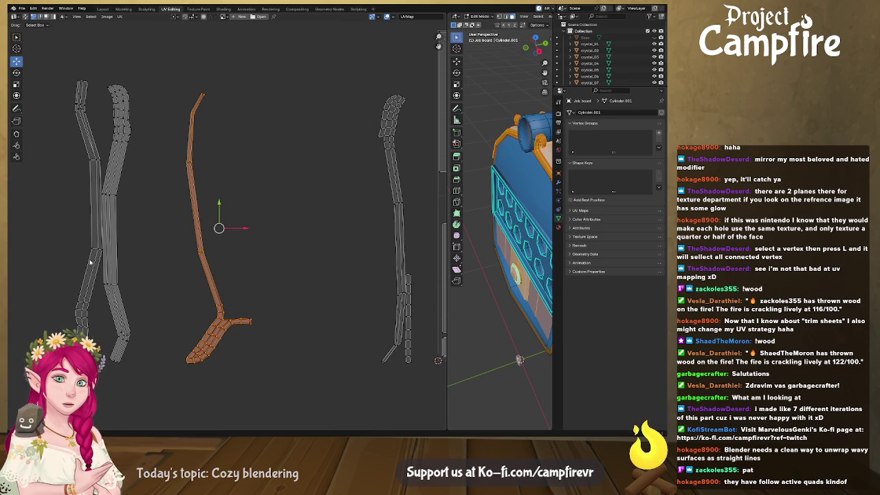
click(82, 300)
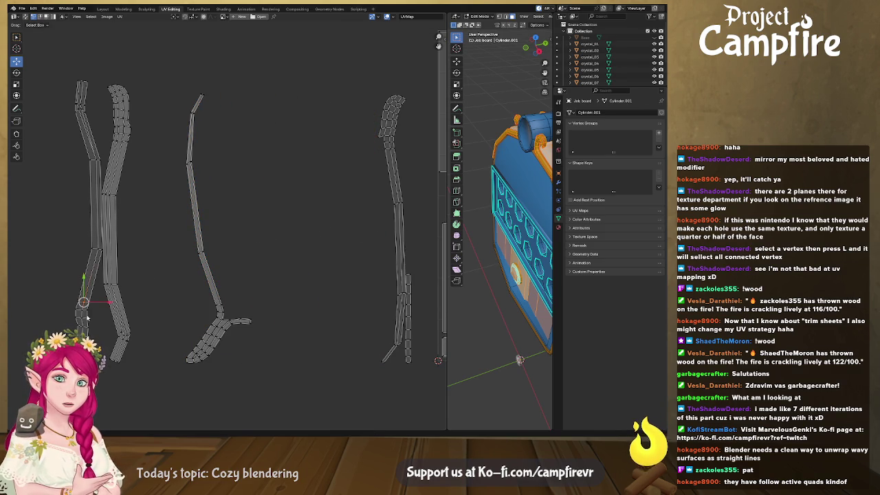
click(390, 128)
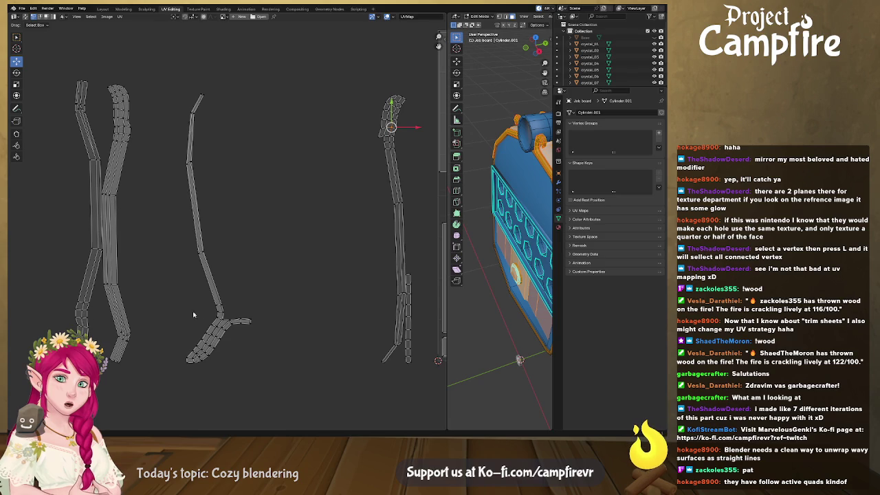
click(95, 247)
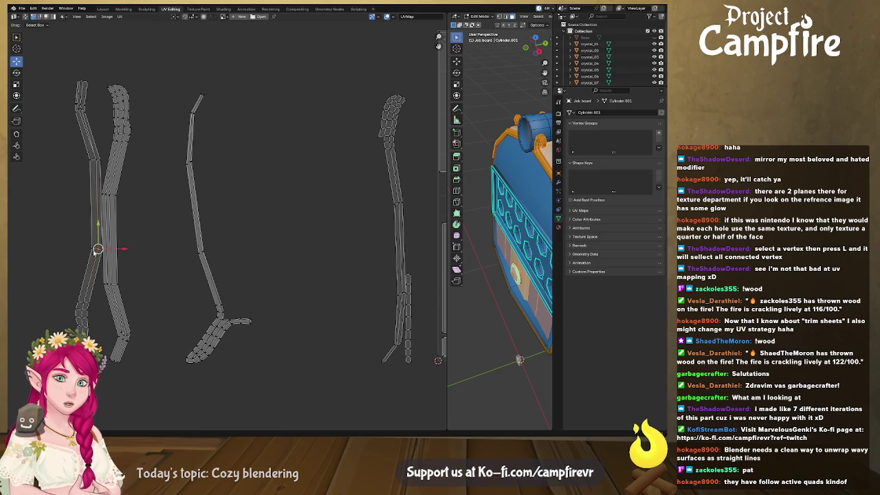
- Mirror the left horn island on X and nudge it slightly right
key(l)
right_click(93, 229)
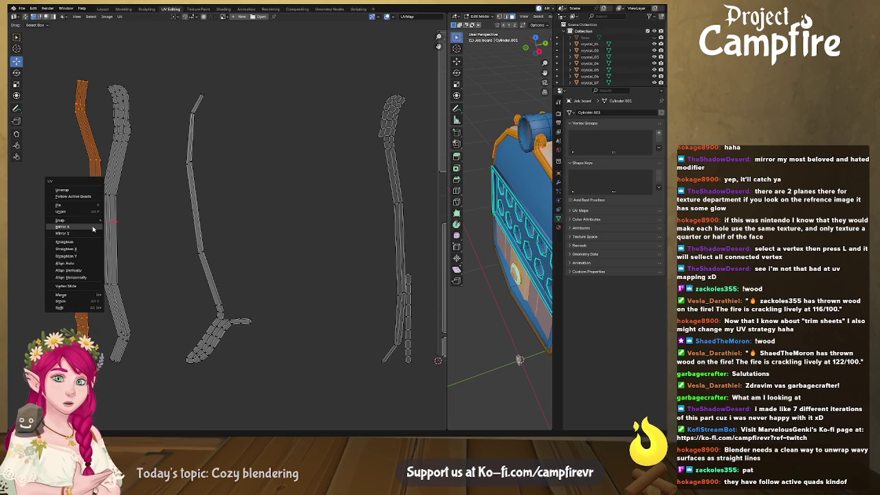
click(93, 229)
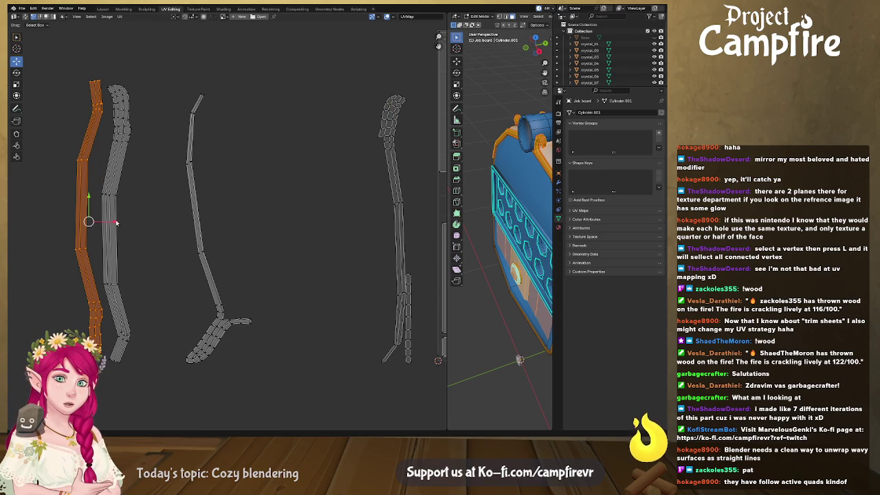
drag(116, 222, 200, 302)
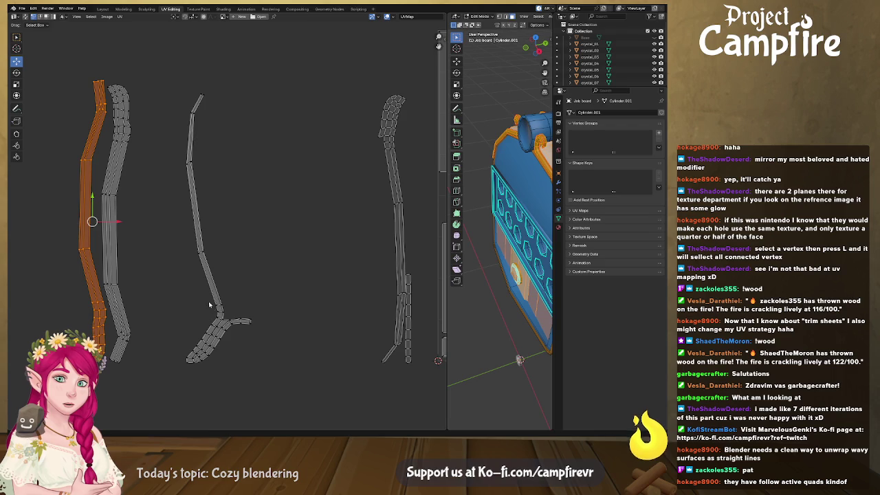
key(l)
- Move the middle horn island beside the left islands
click(223, 322)
key(l)
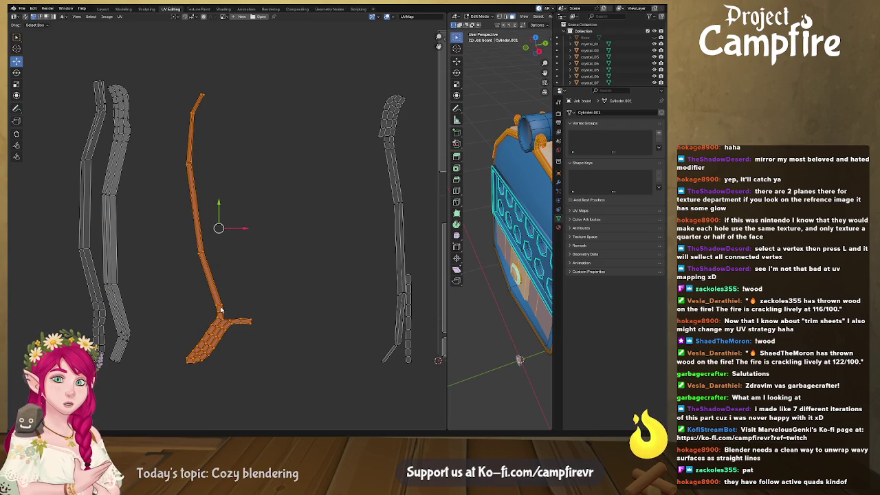
drag(245, 230, 238, 234)
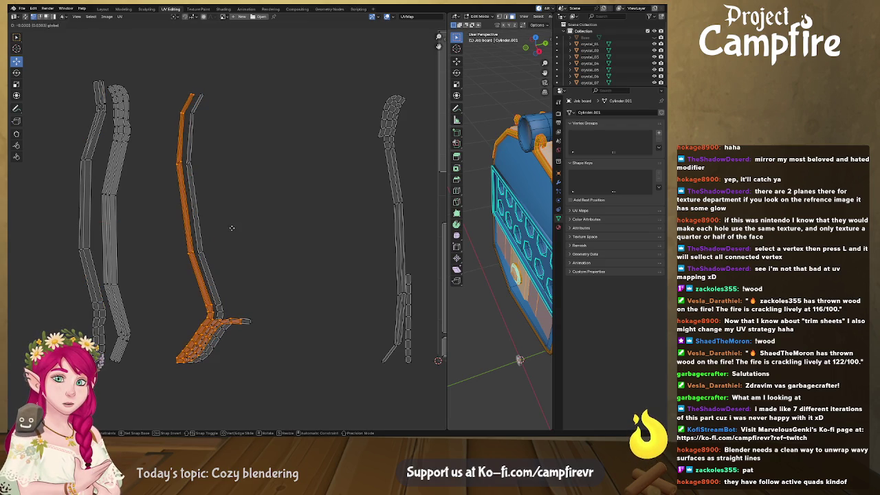
key(ctrl+z)
drag(271, 67, 175, 387)
key(g)
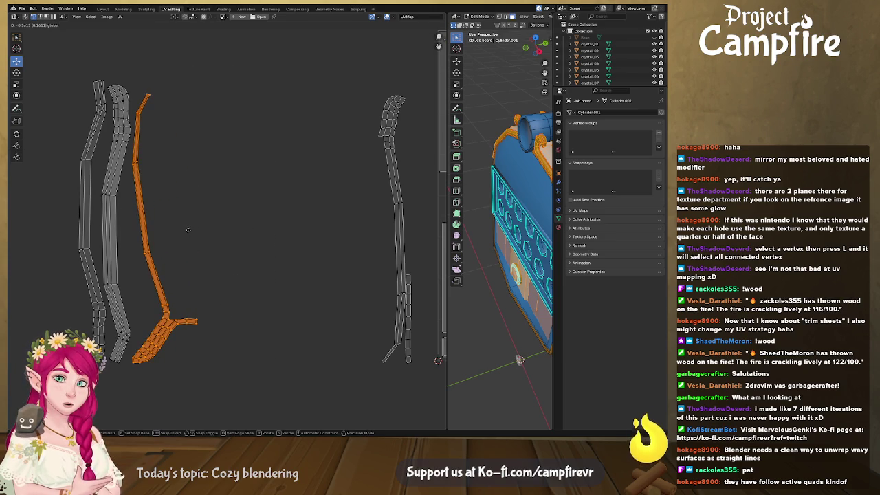
click(188, 230)
- Move the right island to the far left, mirror it on X, and pull the small island alongside
click(390, 123)
key(l)
key(g)
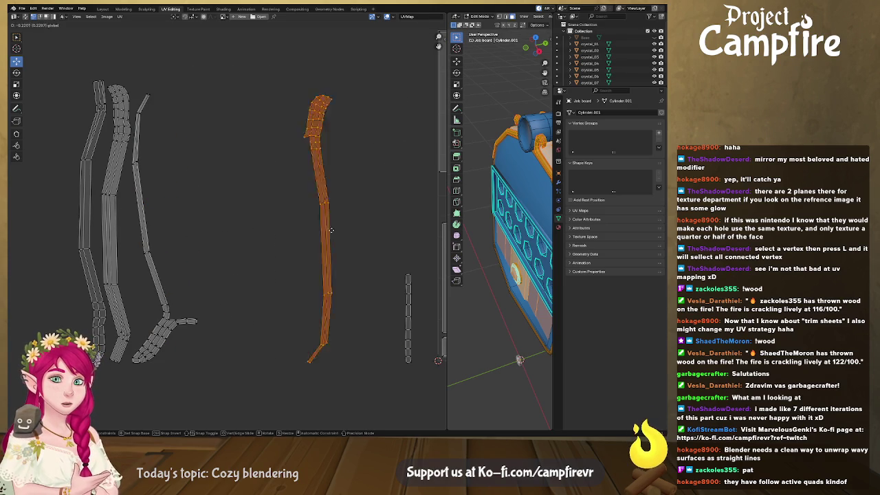
click(67, 238)
right_click(67, 237)
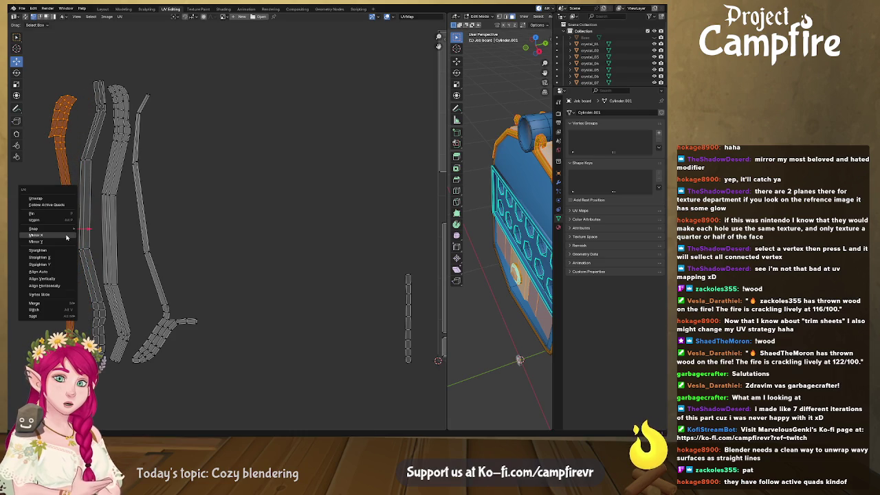
click(67, 235)
drag(89, 230, 97, 227)
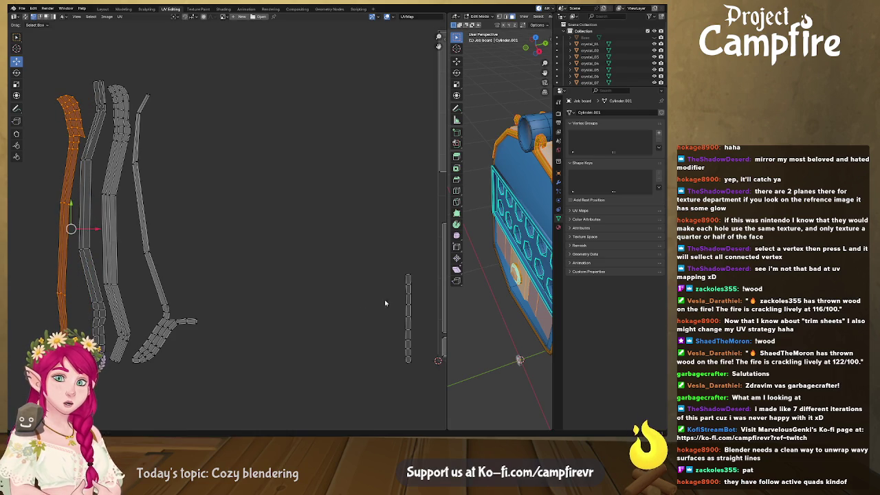
drag(376, 249, 430, 392)
drag(405, 320, 124, 246)
- Move all horn islands into the UV square and rotate them 90 degrees to horizontal
scroll(226, 239, down, 1)
scroll(232, 242, down, 2)
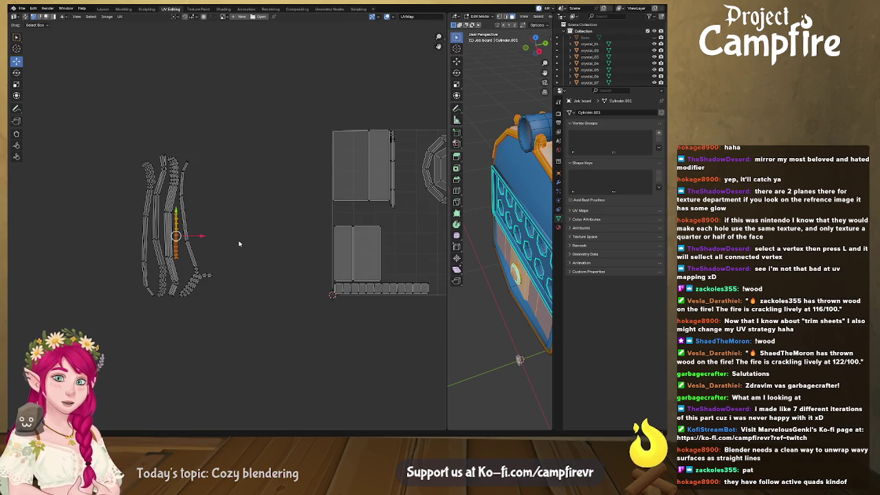
drag(237, 130, 87, 310)
middle_drag(186, 235, 105, 249)
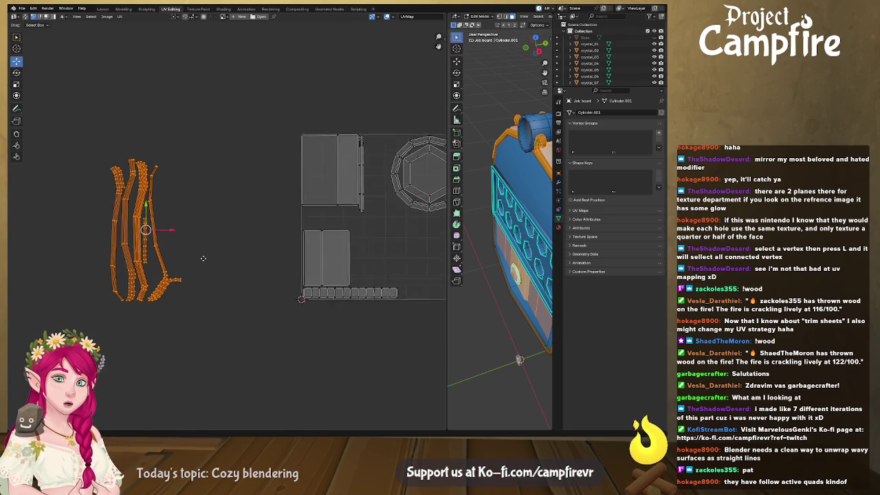
drag(95, 239, 363, 248)
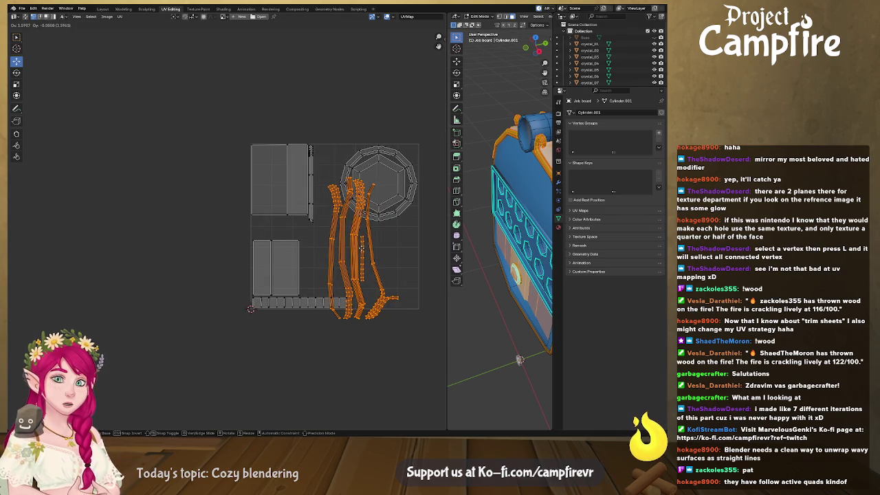
text(r90)
key(Return)
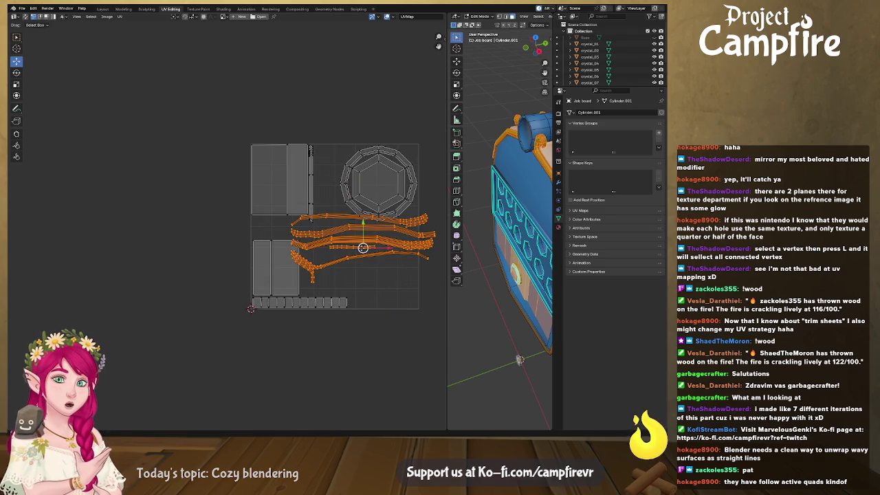
- Scale the horn islands down to fit the space below the octagon island
key(s)
click(372, 280)
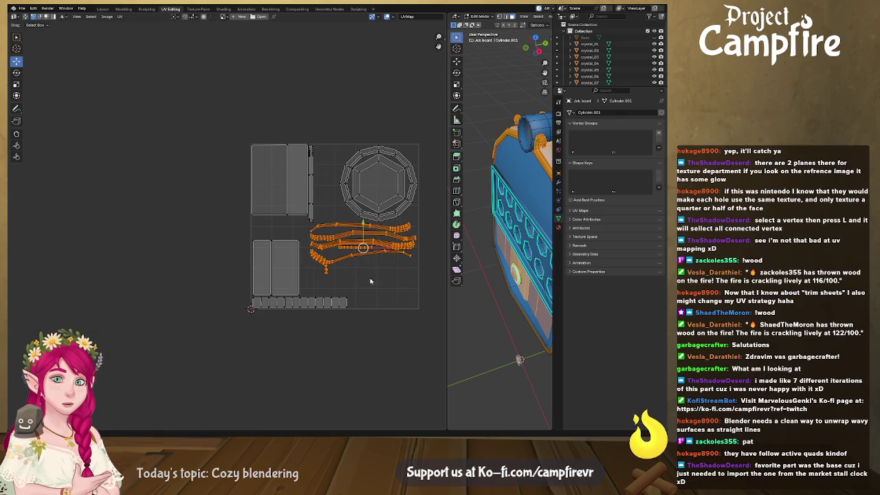
scroll(329, 276, down, 6)
right_click(329, 277)
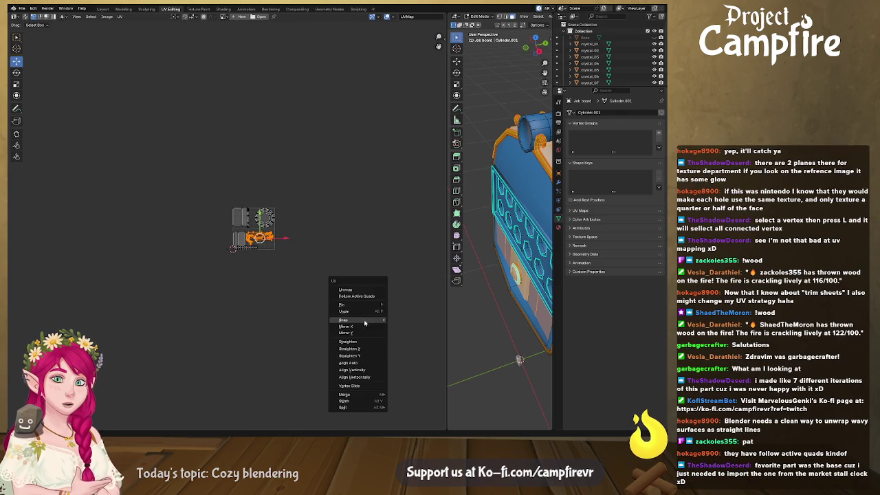
scroll(287, 286, up, 1)
scroll(288, 286, up, 1)
scroll(287, 286, up, 2)
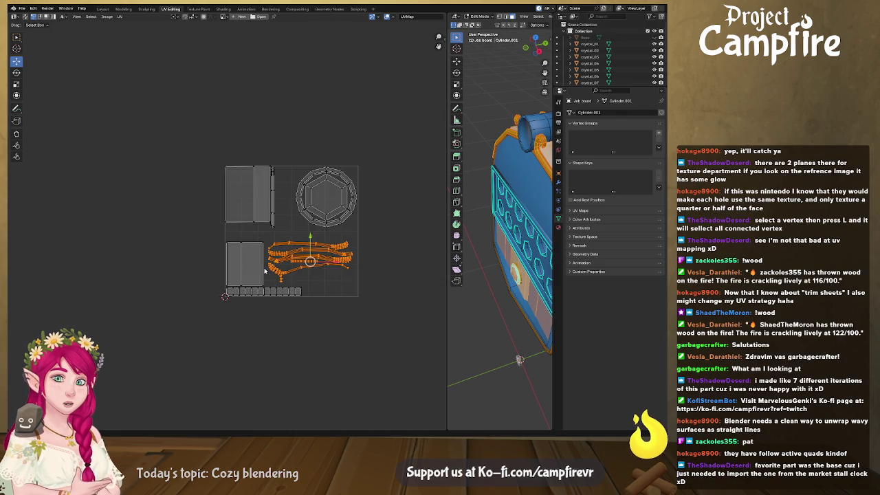
scroll(288, 286, up, 2)
middle_drag(266, 257, 253, 251)
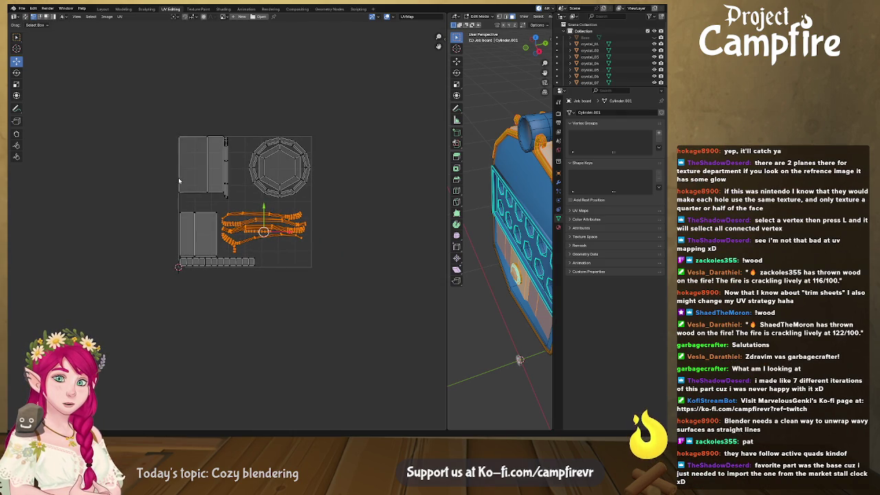
click(120, 16)
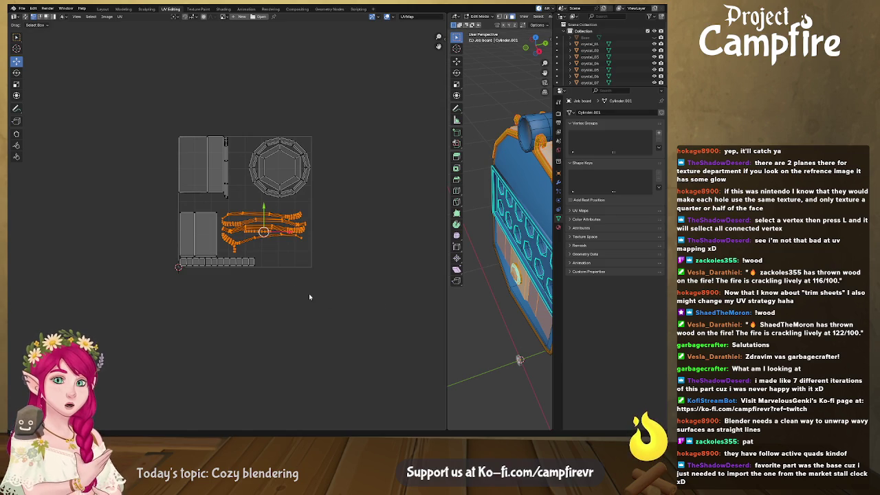
scroll(309, 297, down, 1)
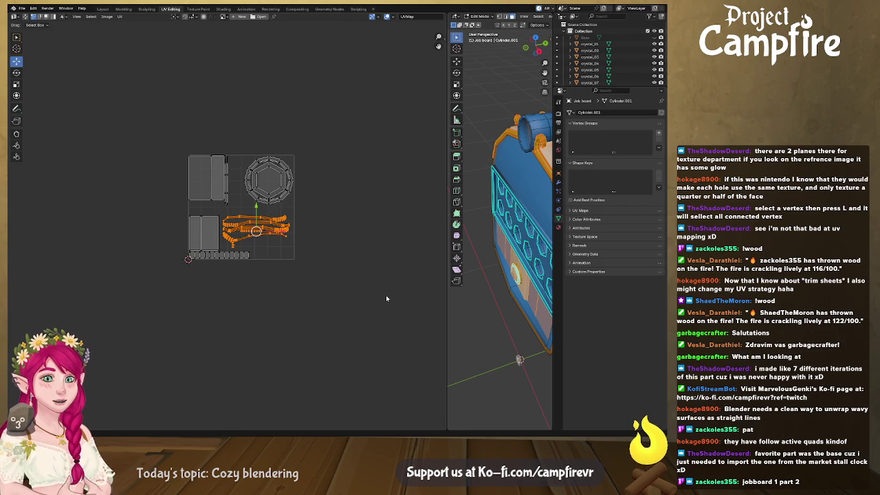
click(332, 238)
middle_drag(344, 222, 319, 225)
drag(446, 254, 299, 254)
click(102, 8)
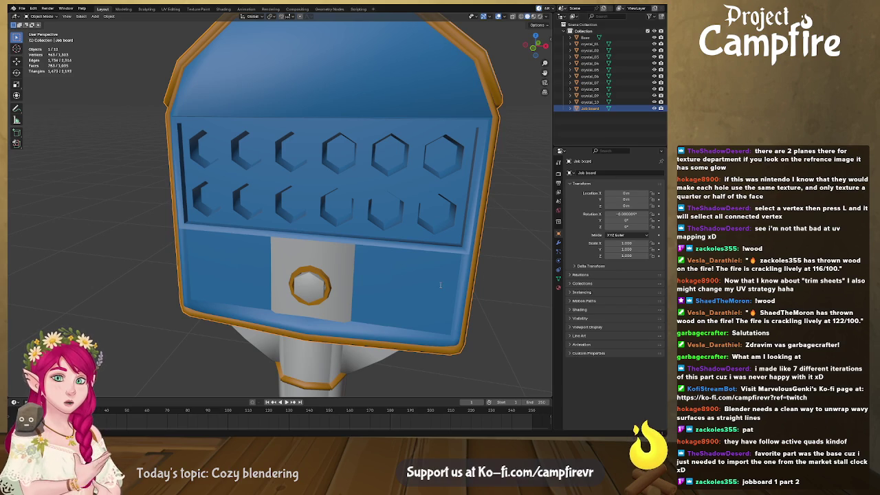
- Save the job board as JobBoard1.blend, selecting all objects and checking the export formats
key(ctrl+s)
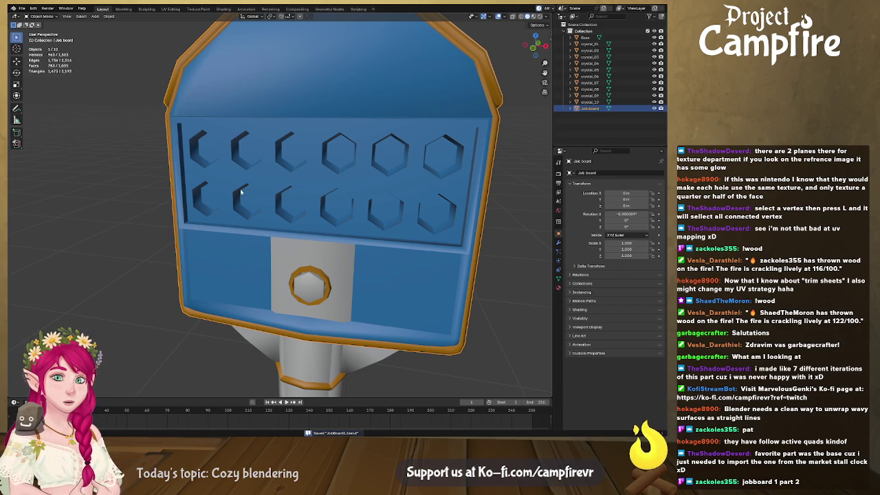
key(a)
click(22, 8)
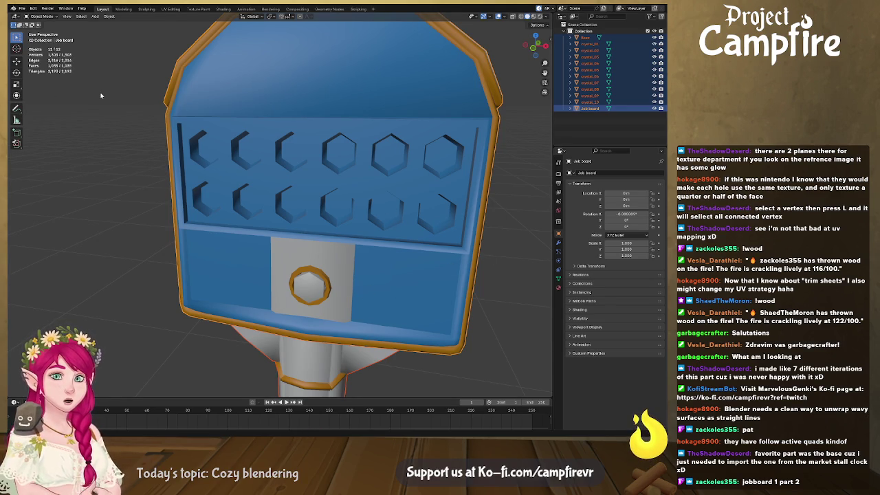
key(ctrl+s)
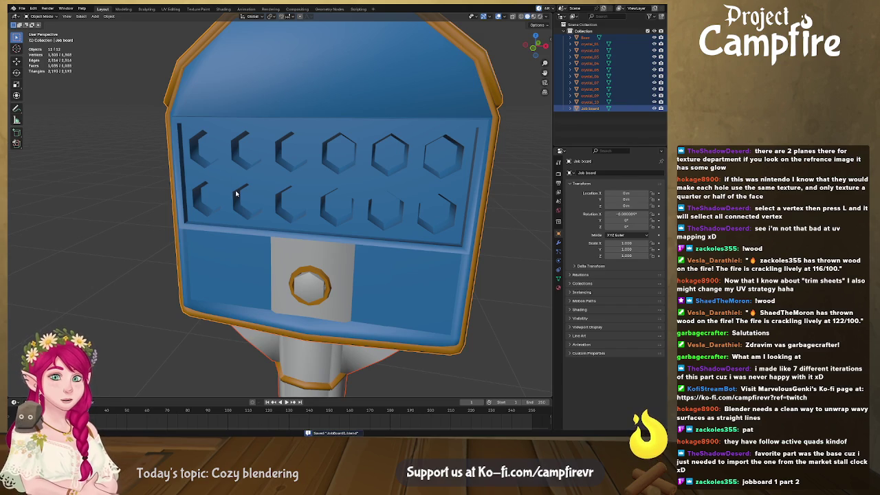
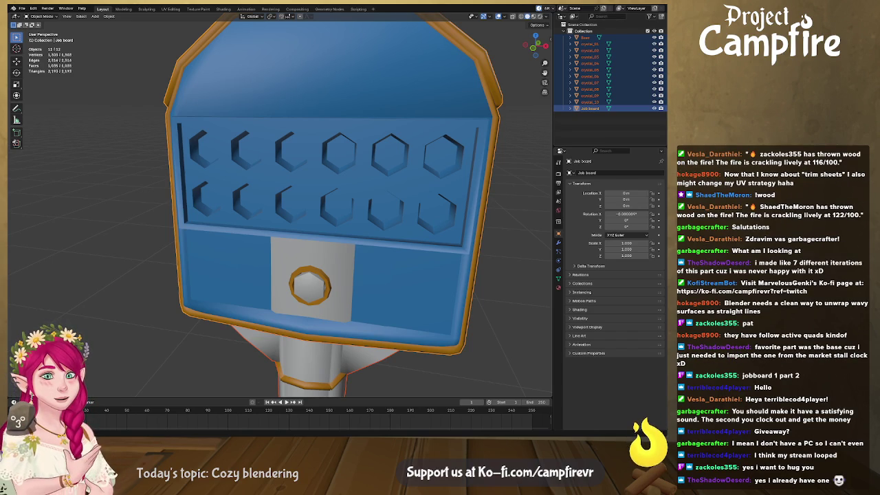
- Deselect the crystals, save the job board as JobBoard1.blend, and inspect it from the side and front
middle_drag(344, 206, 316, 206)
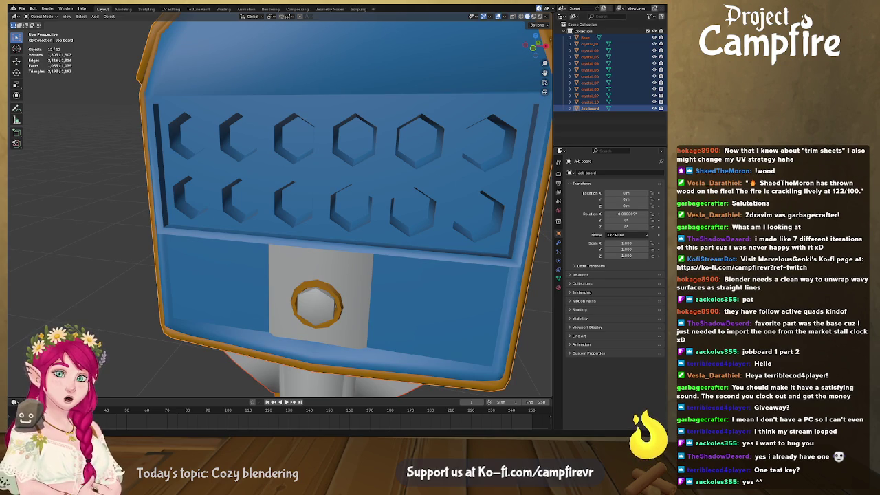
click(106, 63)
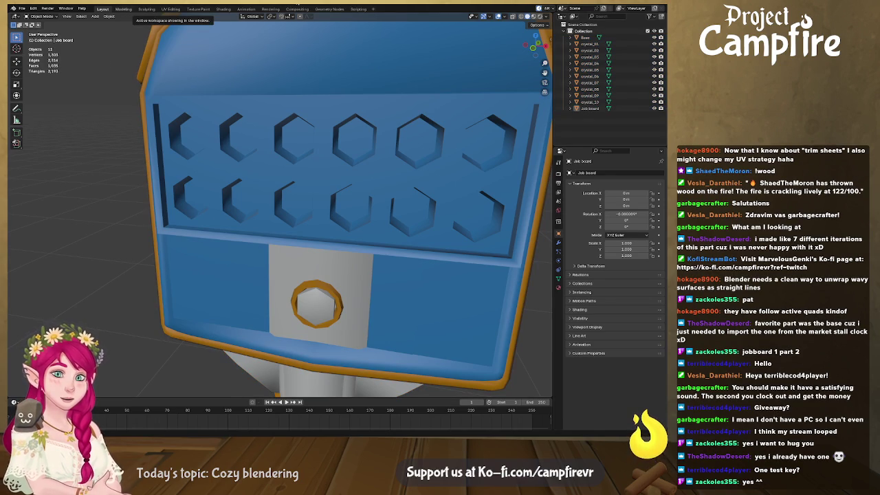
key(ctrl+s)
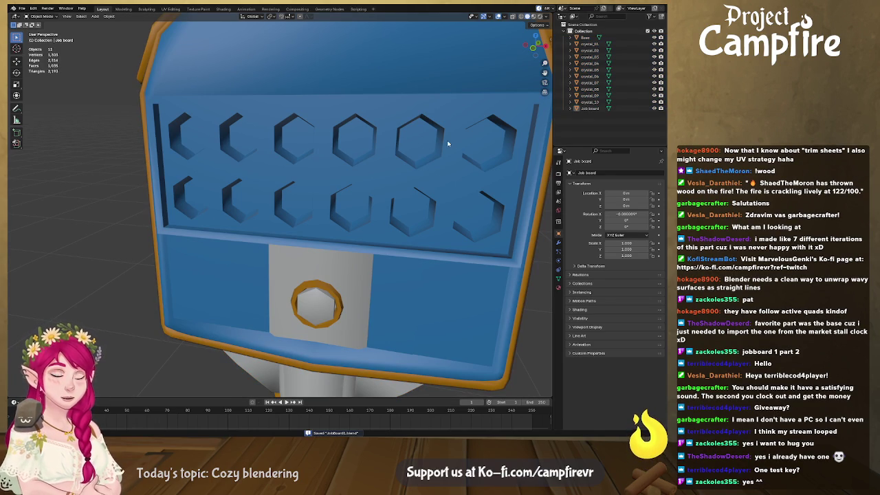
middle_drag(436, 208, 463, 240)
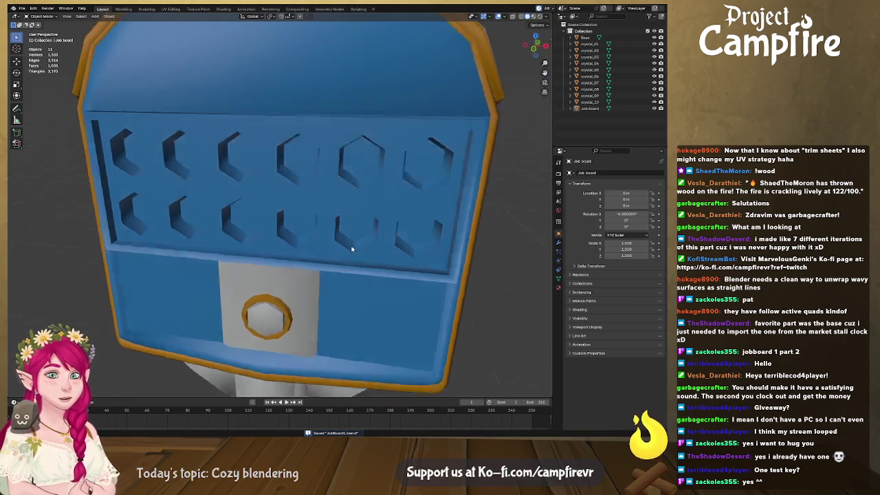
middle_drag(481, 245, 375, 249)
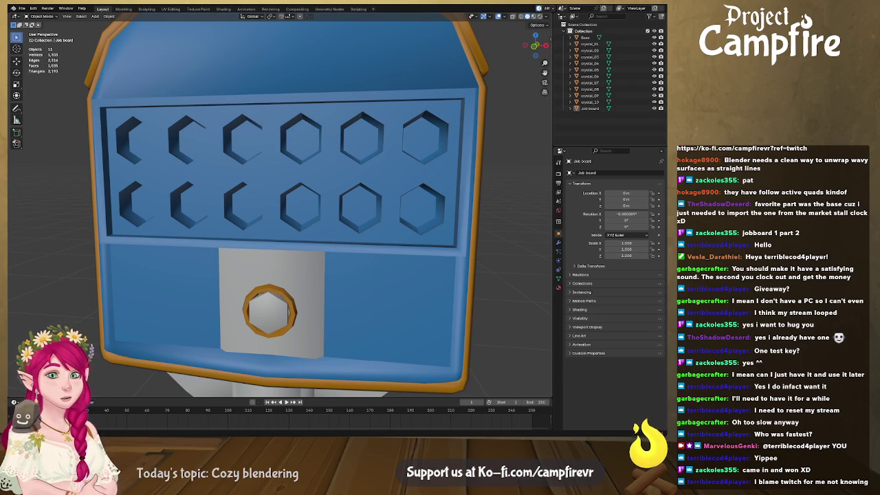
- Orbit to view the job board edge-on, from the front and from its plain back, then bring up the new-file templates
middle_drag(248, 281, 353, 288)
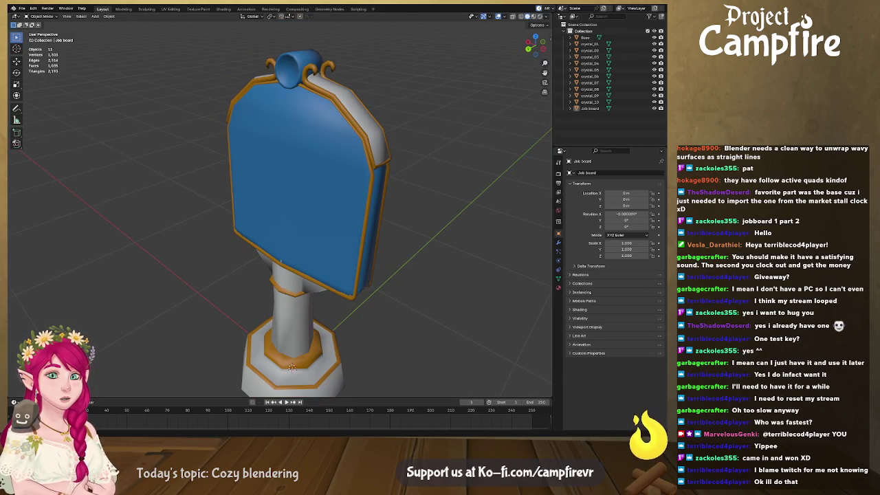
middle_drag(90, 402, 332, 136)
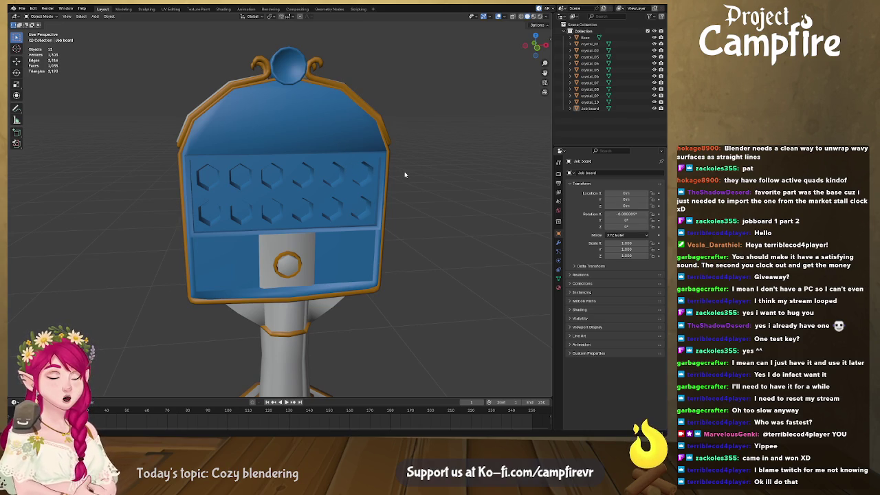
mouse_move(442, 149)
middle_down()
mouse_move(234, 196)
mouse_move(364, 189)
middle_up()
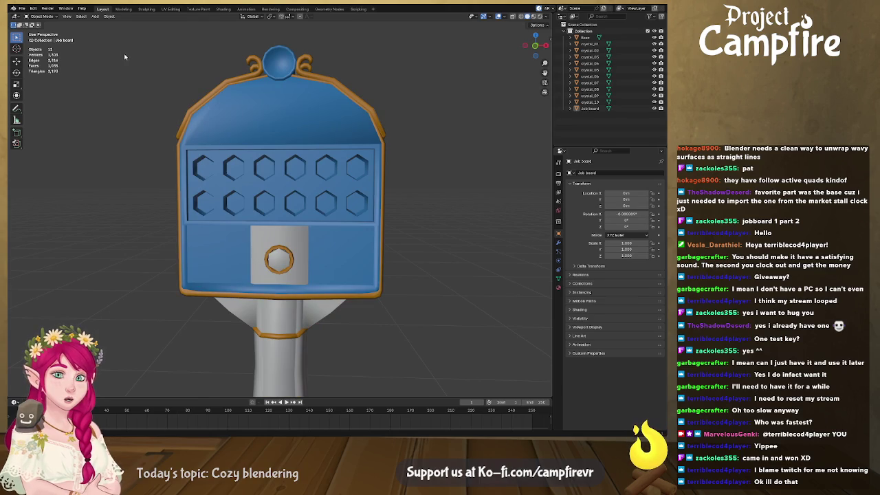
key(ctrl+n)
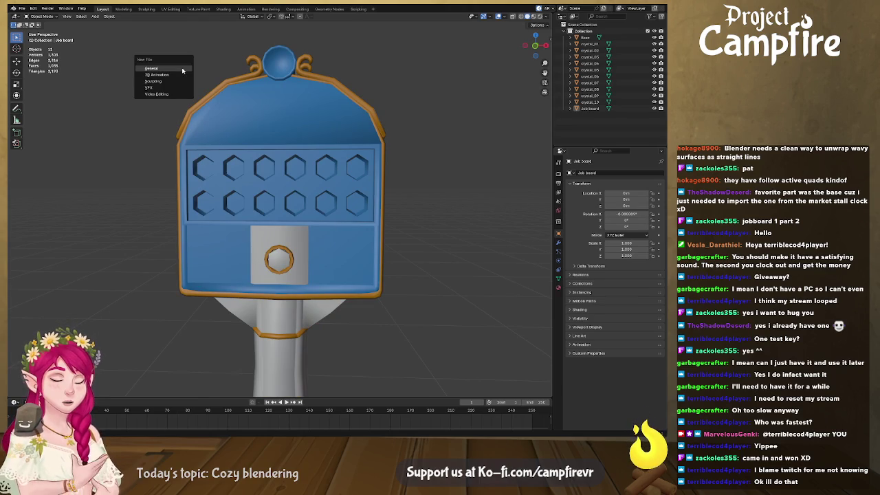
- Start a new General scene and delete its default cube, camera and light
click(183, 70)
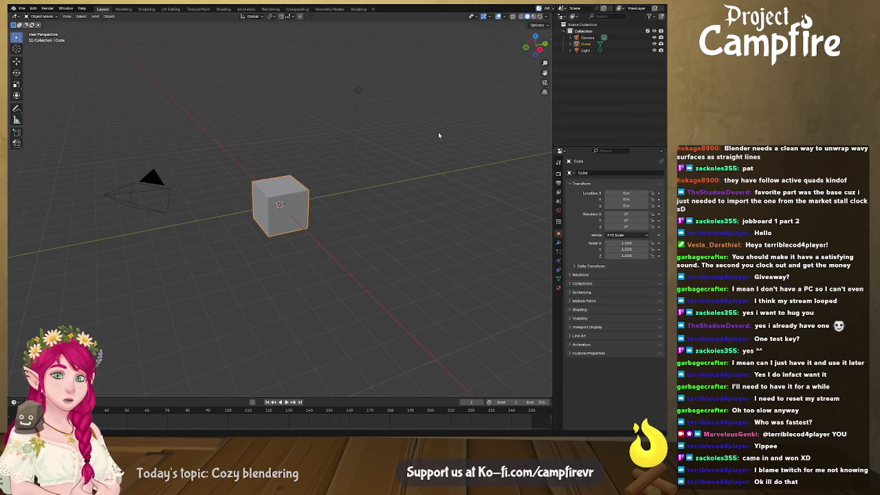
key(a)
key(x)
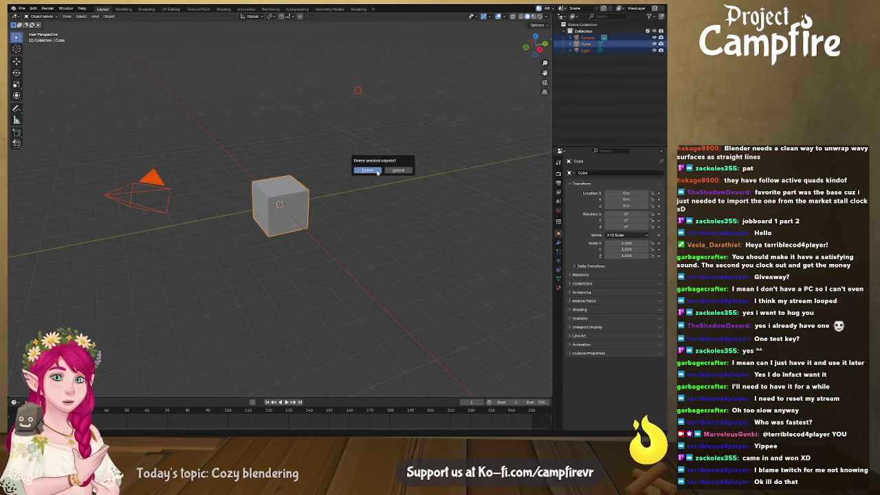
click(377, 171)
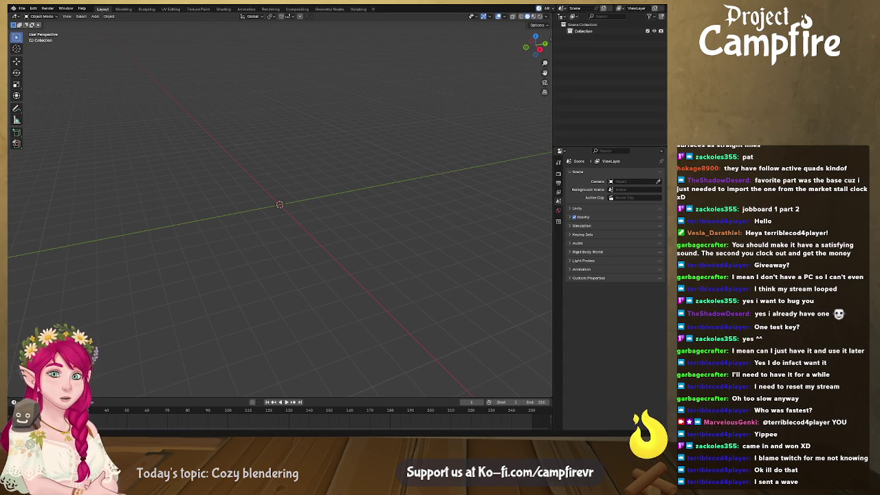
- Request another new file and discard the empty scene without saving
key(ctrl+n)
click(316, 206)
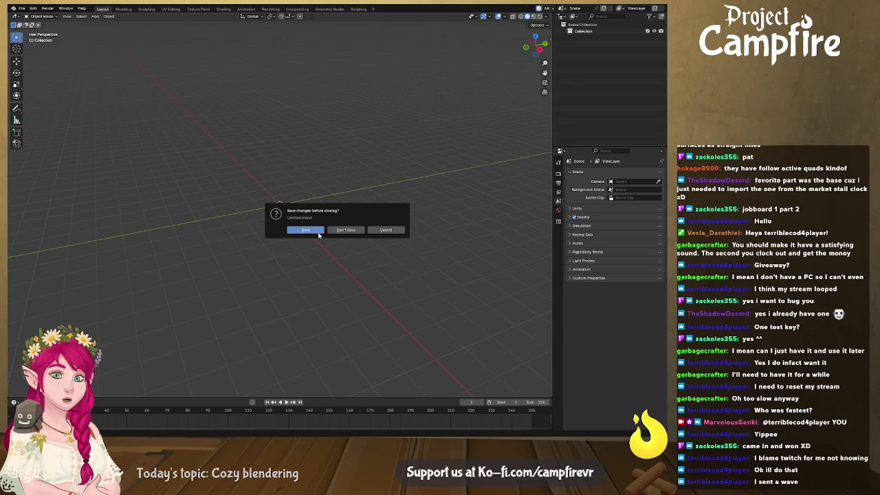
click(346, 230)
- Orbit the opened crystal scene to a higher angle over the crystal cluster
mouse_move(346, 234)
middle_down()
mouse_move(324, 285)
mouse_move(396, 276)
mouse_move(311, 279)
middle_up()
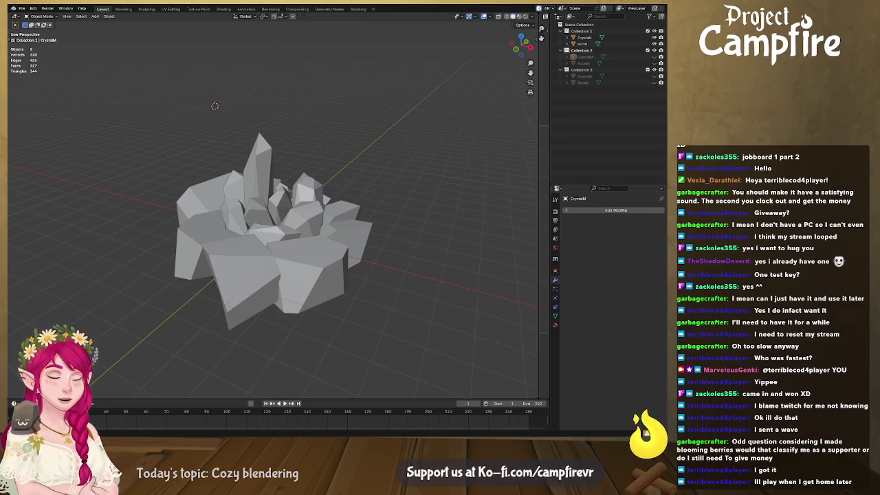
mouse_move(296, 282)
middle_down()
mouse_move(92, 275)
mouse_move(372, 285)
mouse_move(374, 293)
mouse_move(356, 307)
mouse_move(262, 308)
mouse_move(428, 296)
middle_up()
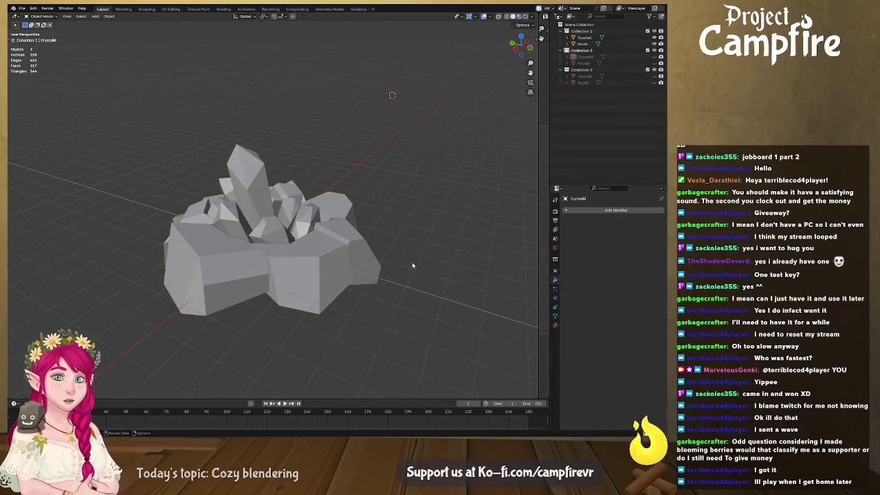
click(647, 50)
click(653, 38)
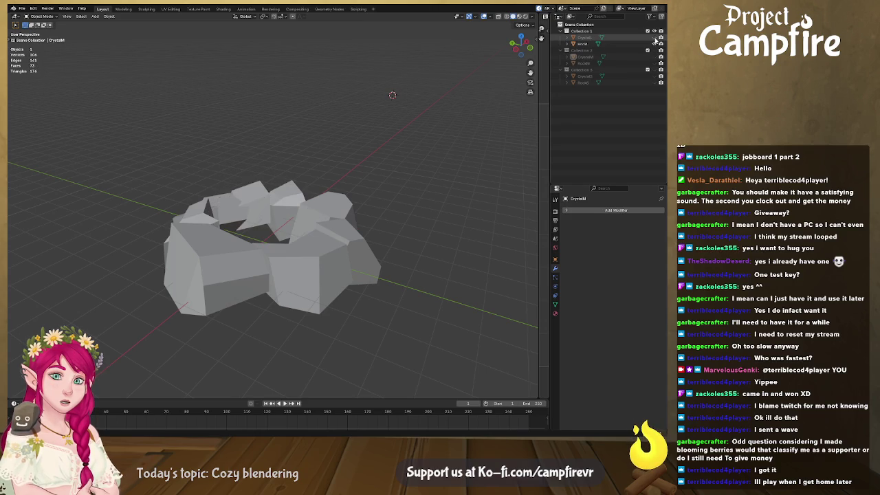
click(654, 44)
click(654, 44)
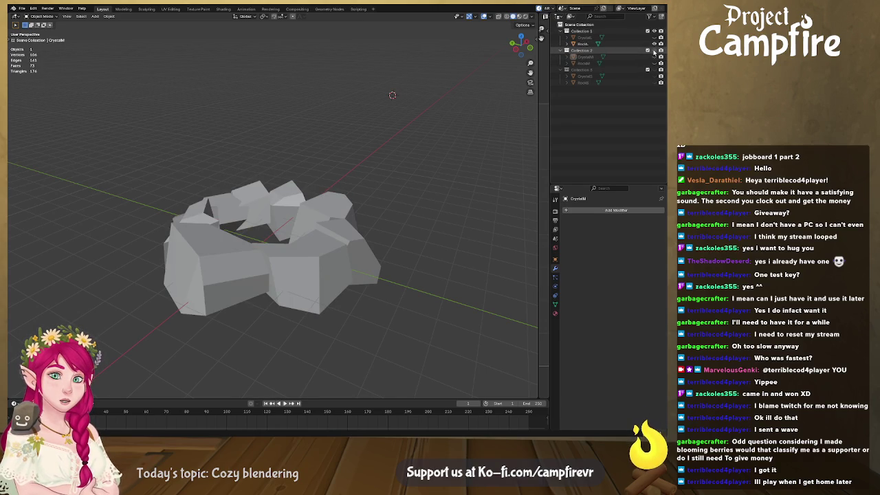
click(654, 51)
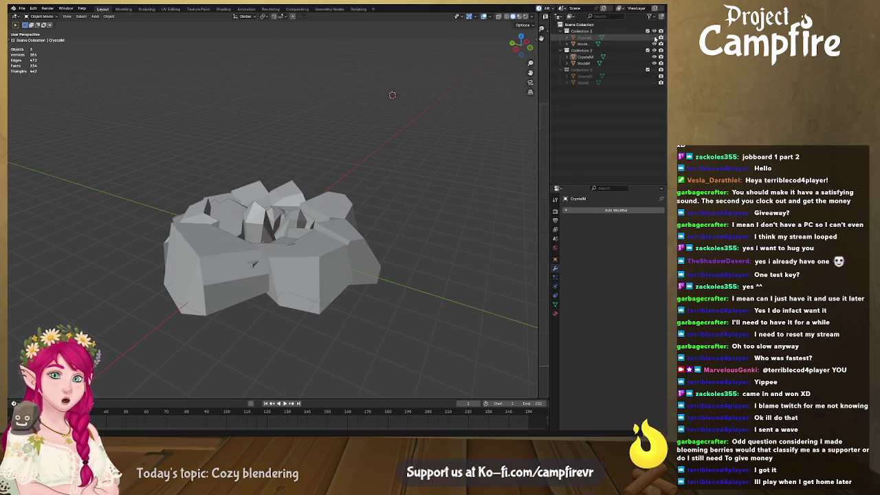
click(654, 37)
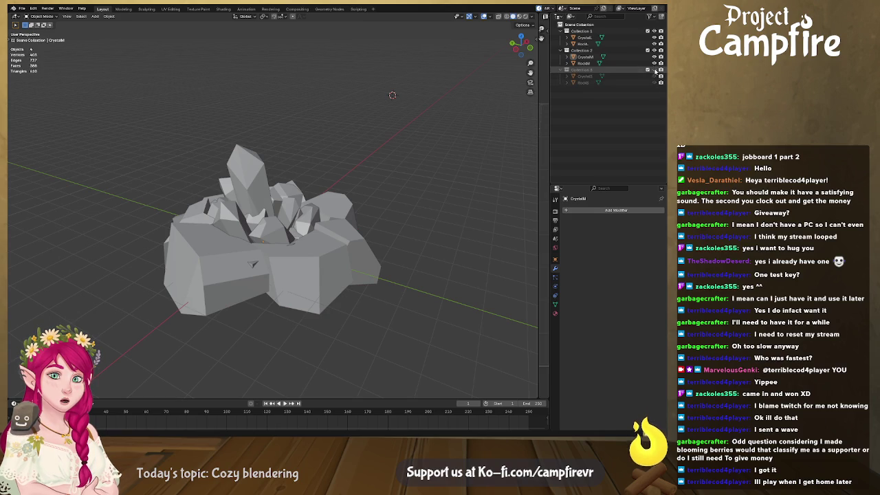
click(654, 51)
middle_drag(482, 178, 358, 250)
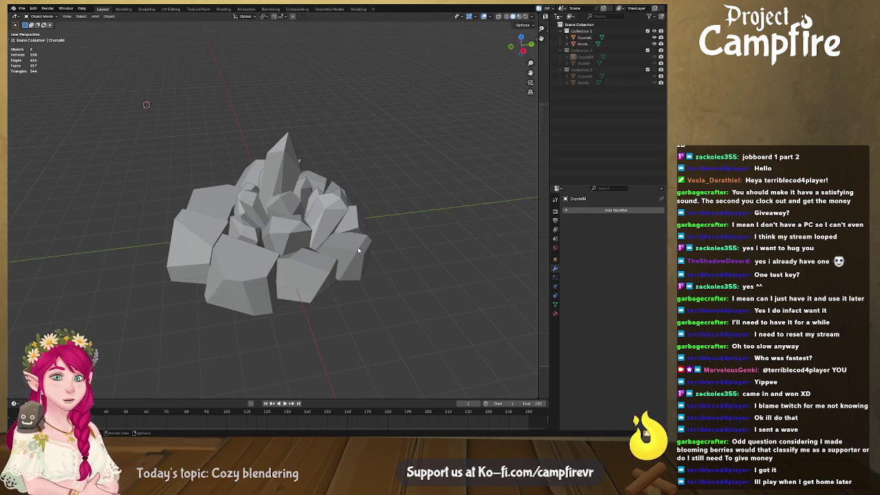
mouse_move(358, 250)
middle_down()
mouse_move(227, 258)
mouse_move(275, 246)
mouse_move(248, 275)
mouse_move(255, 272)
middle_up()
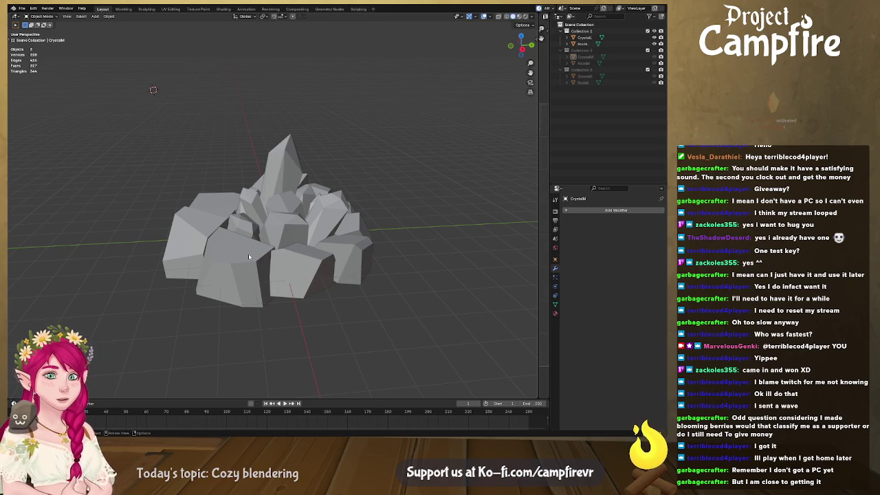
scroll(122, 166, down, 1)
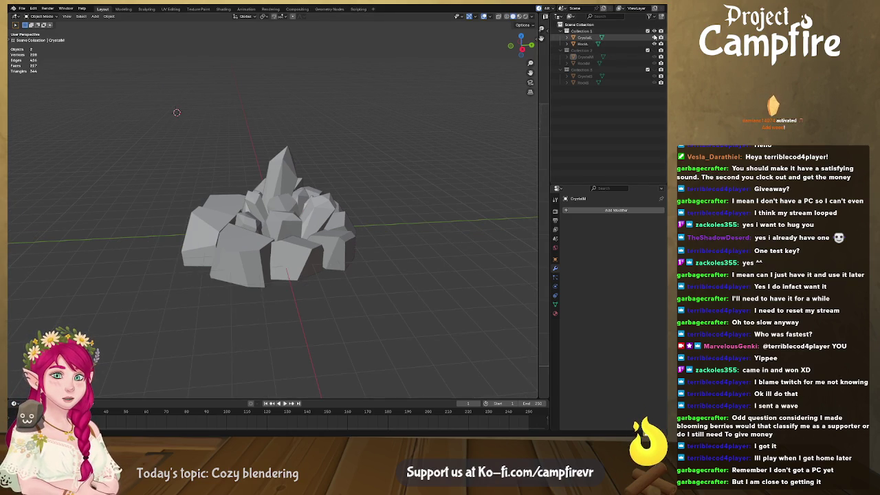
- Hide Collection 1 and Collection 2 and show Collection 3 in the Outliner
click(654, 32)
click(654, 50)
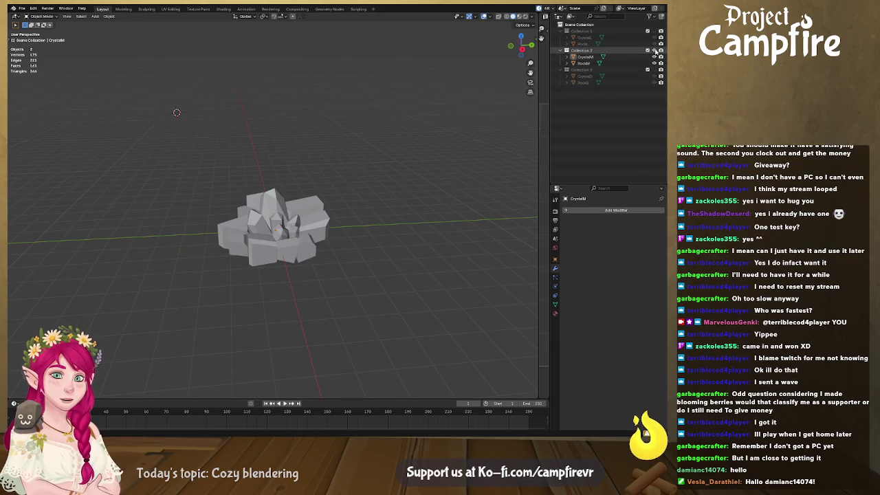
click(654, 51)
click(654, 69)
- Orbit close around the small rock ring's inner faces, then switch to top view
mouse_move(207, 172)
middle_down()
mouse_move(327, 247)
mouse_move(406, 216)
mouse_move(427, 226)
mouse_move(330, 247)
middle_up()
scroll(330, 251, up, 3)
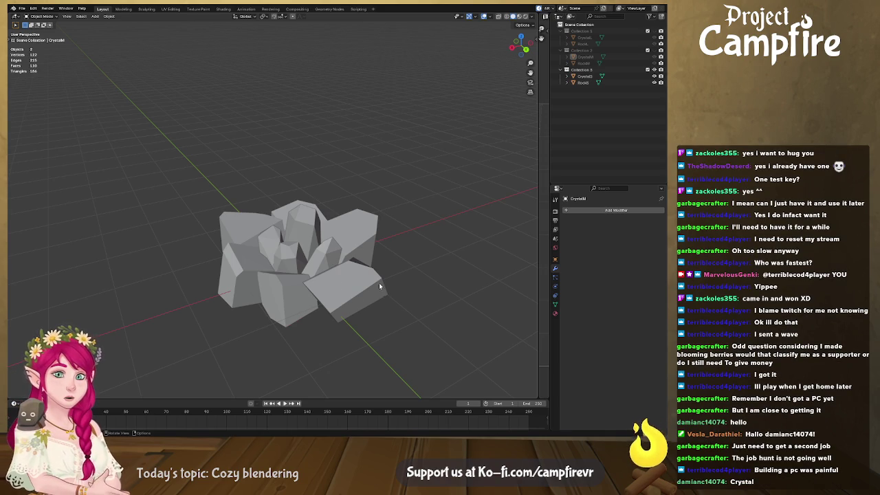
mouse_move(436, 261)
middle_down()
mouse_move(439, 217)
mouse_move(447, 285)
middle_up()
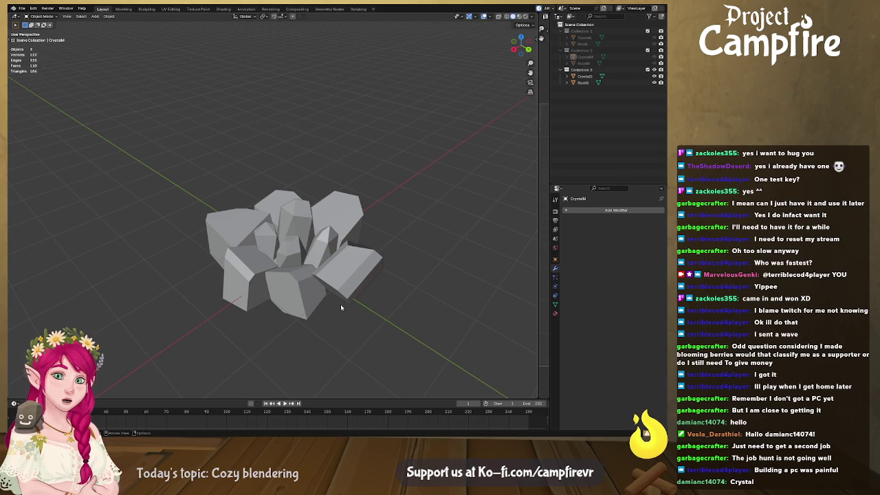
mouse_move(313, 312)
middle_down()
mouse_move(293, 276)
mouse_move(364, 326)
mouse_move(206, 292)
mouse_move(251, 335)
mouse_move(308, 317)
middle_up()
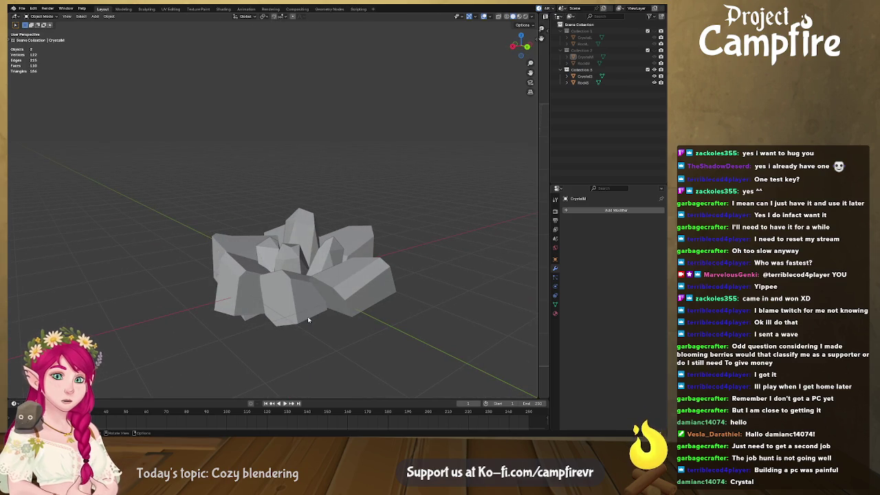
key(KP_7)
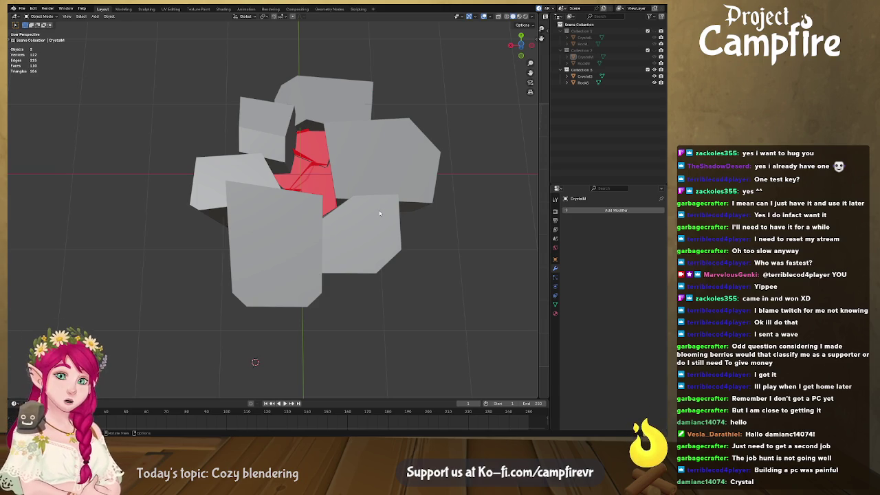
mouse_move(336, 201)
middle_down()
mouse_move(379, 238)
mouse_move(379, 269)
mouse_move(291, 261)
mouse_move(295, 238)
mouse_move(260, 242)
middle_up()
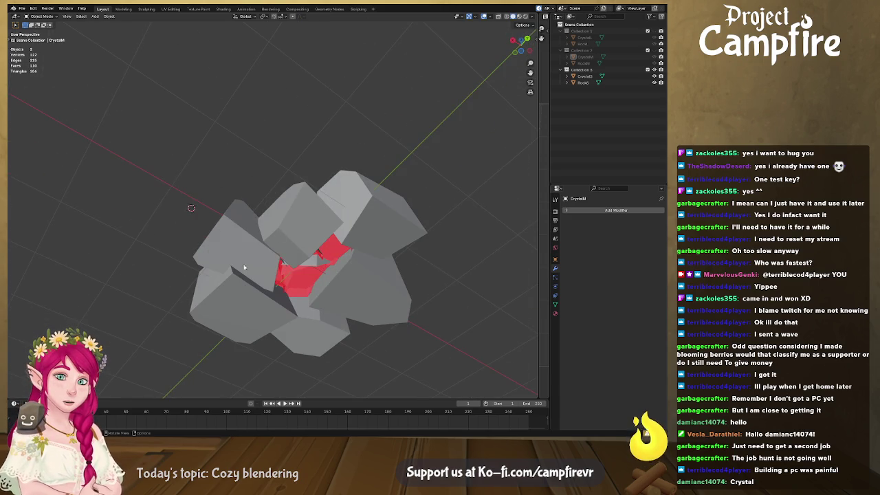
click(294, 285)
middle_drag(294, 297, 353, 379)
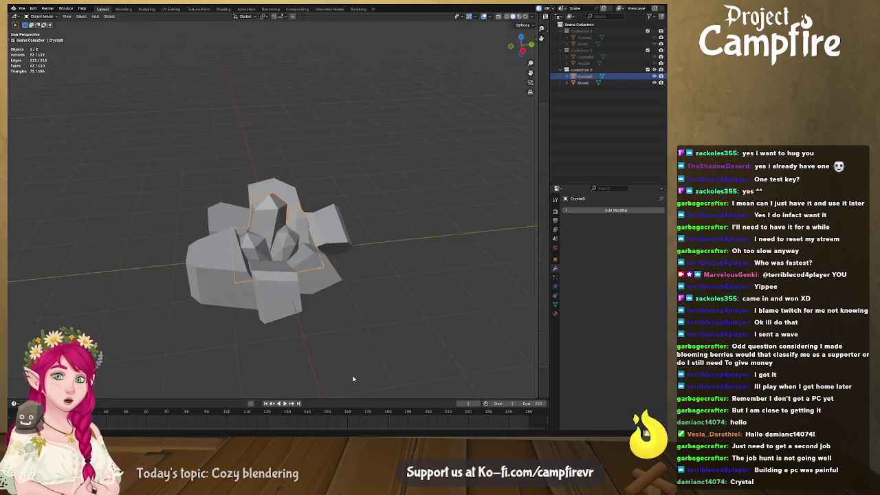
scroll(343, 361, up, 2)
scroll(329, 348, up, 2)
scroll(321, 316, up, 2)
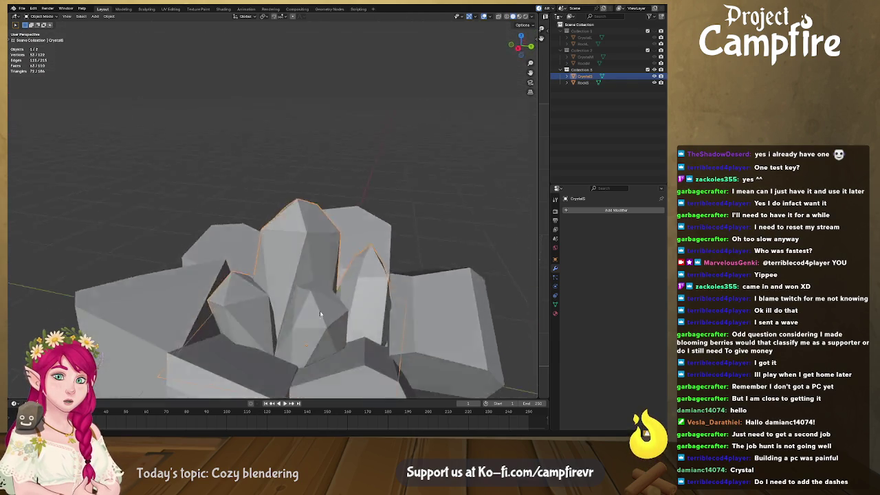
scroll(321, 316, up, 3)
scroll(289, 221, up, 2)
scroll(288, 227, up, 2)
scroll(285, 240, up, 2)
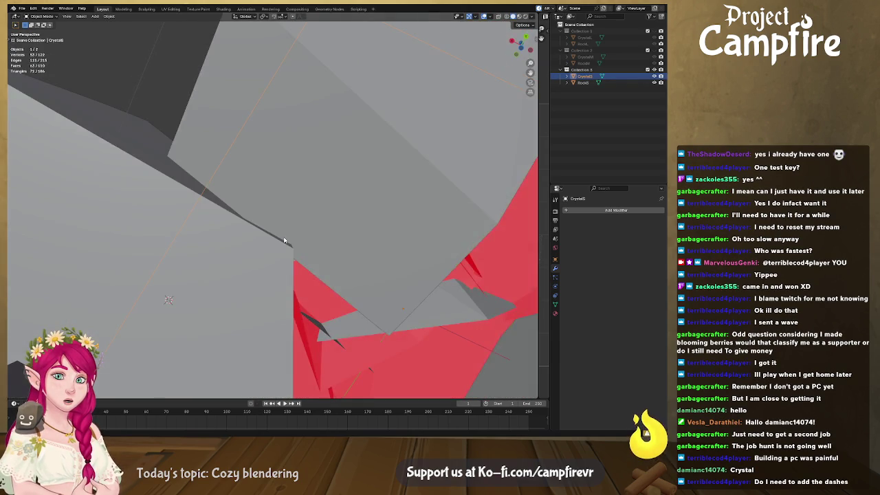
scroll(284, 240, up, 2)
scroll(330, 247, up, 1)
scroll(309, 251, up, 2)
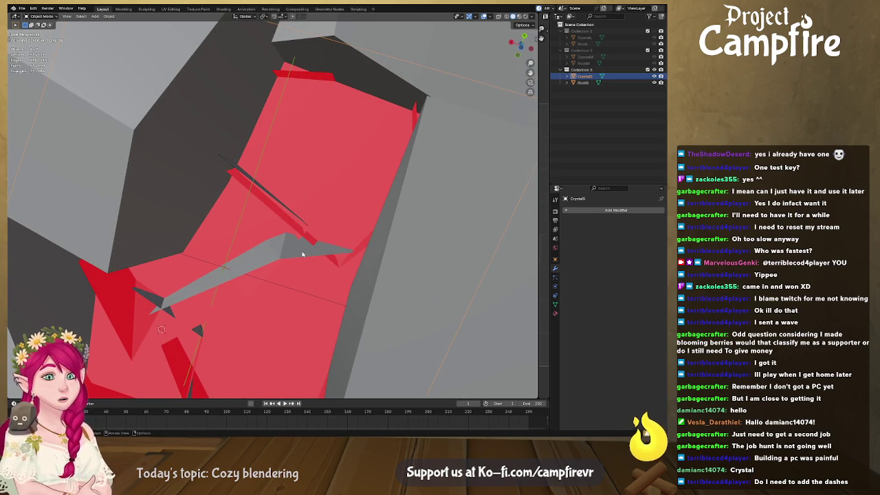
scroll(310, 252, down, 4)
scroll(382, 289, down, 2)
mouse_move(382, 289)
middle_down()
mouse_move(314, 254)
mouse_move(271, 319)
middle_up()
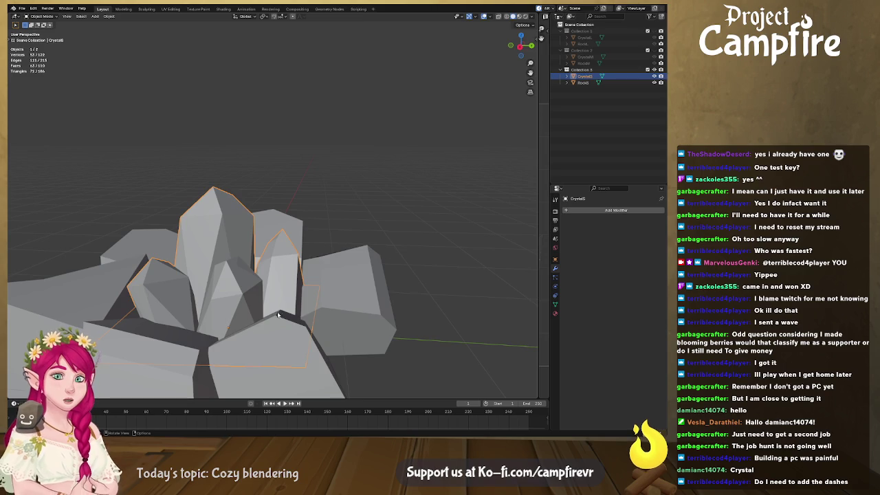
scroll(256, 320, up, 2)
scroll(282, 268, up, 5)
mouse_move(291, 236)
middle_down()
mouse_move(315, 320)
mouse_move(294, 225)
middle_up()
scroll(300, 251, down, 5)
- Enter Edit Mode on the crystal cluster and delete the selected red inside faces
key(Tab)
scroll(317, 339, up, 2)
scroll(316, 339, up, 4)
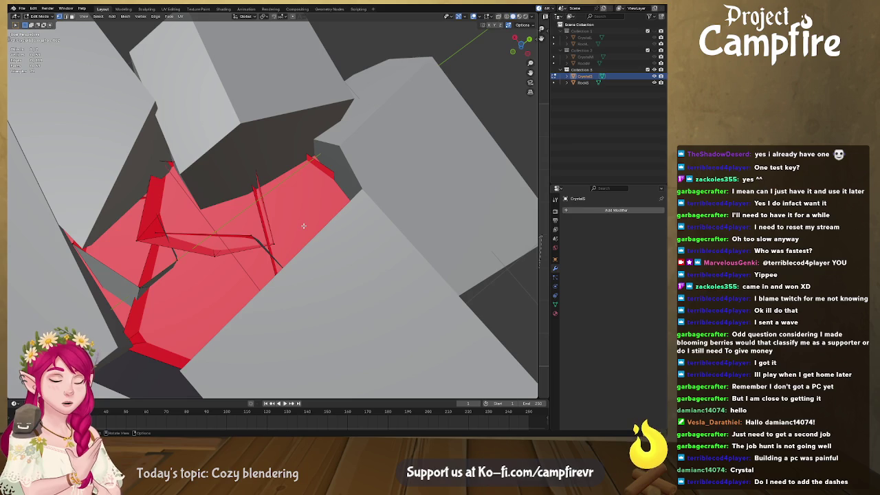
scroll(303, 225, down, 5)
mouse_move(304, 225)
middle_down()
mouse_move(353, 339)
mouse_move(463, 375)
middle_up()
scroll(353, 339, up, 5)
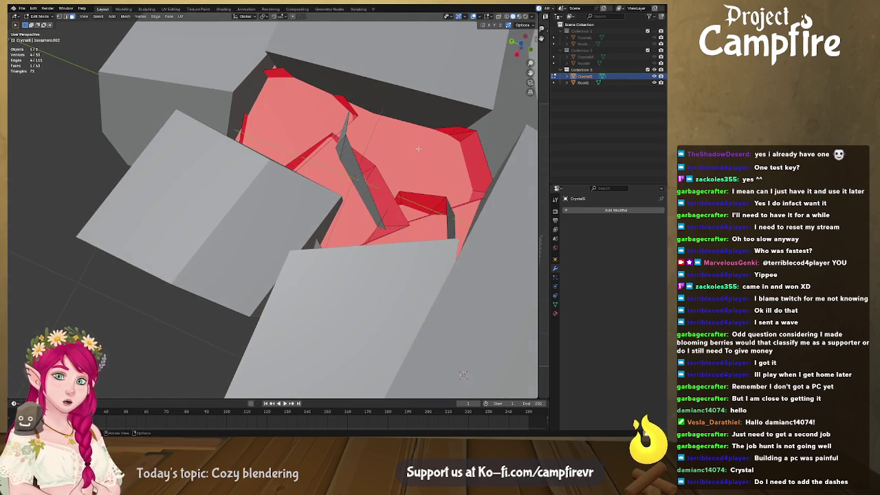
key(x)
mouse_move(416, 157)
middle_down()
mouse_move(396, 193)
mouse_move(235, 263)
mouse_move(232, 179)
mouse_move(205, 178)
middle_up()
click(415, 159)
- Orbit and zoom to view the crystal cluster over the floor from a lower angle
scroll(395, 193, down, 5)
scroll(234, 263, up, 5)
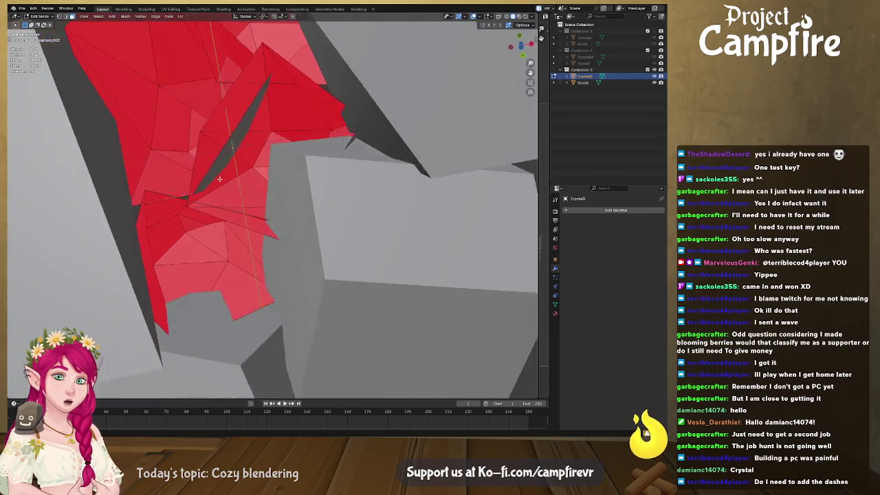
scroll(205, 178, down, 5)
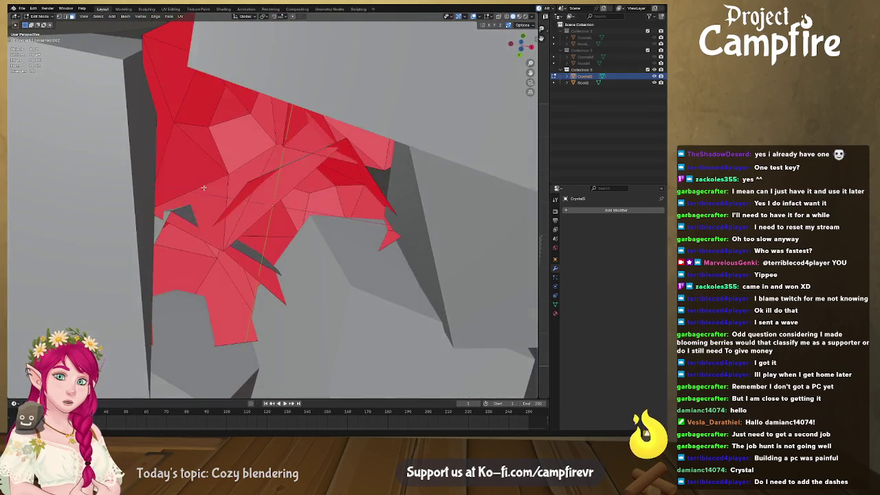
mouse_move(205, 178)
middle_down()
mouse_move(206, 259)
mouse_move(325, 223)
middle_up()
scroll(206, 260, down, 3)
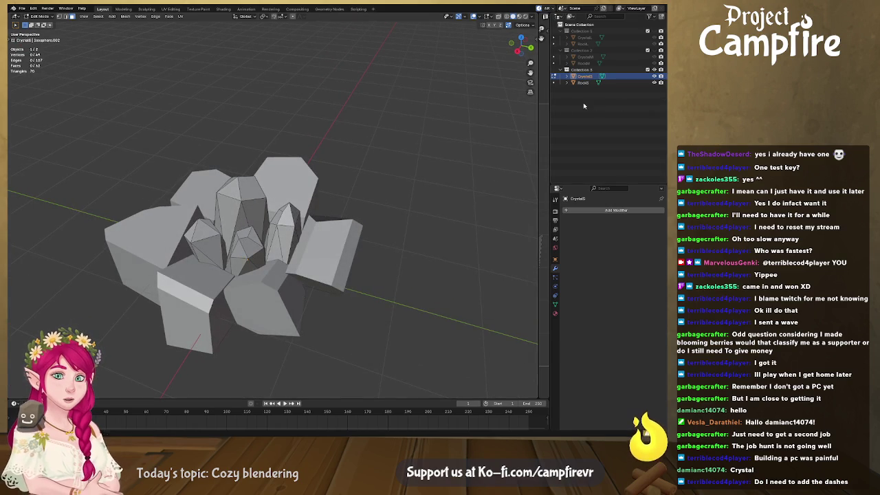
scroll(325, 223, up, 5)
mouse_move(326, 223)
middle_down()
mouse_move(252, 267)
mouse_move(301, 250)
mouse_move(336, 185)
middle_up()
scroll(301, 250, up, 5)
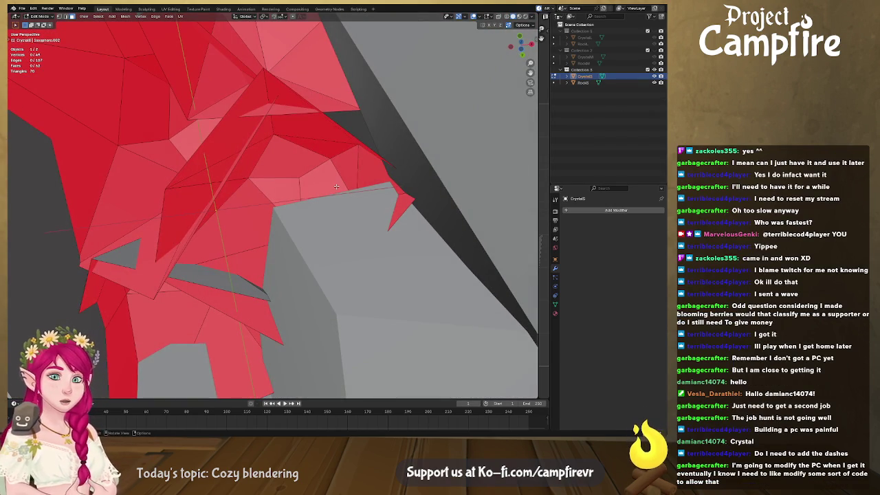
scroll(360, 226, down, 3)
scroll(344, 234, down, 3)
scroll(330, 242, down, 2)
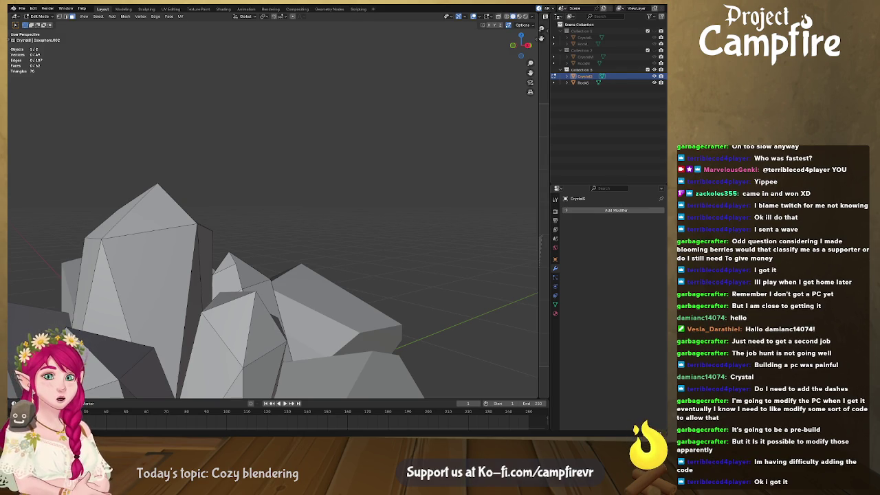
- Switch to edge select and mark the tall crystal's selected edges as seams
mouse_move(440, 324)
middle_down()
mouse_move(394, 323)
mouse_move(316, 92)
middle_up()
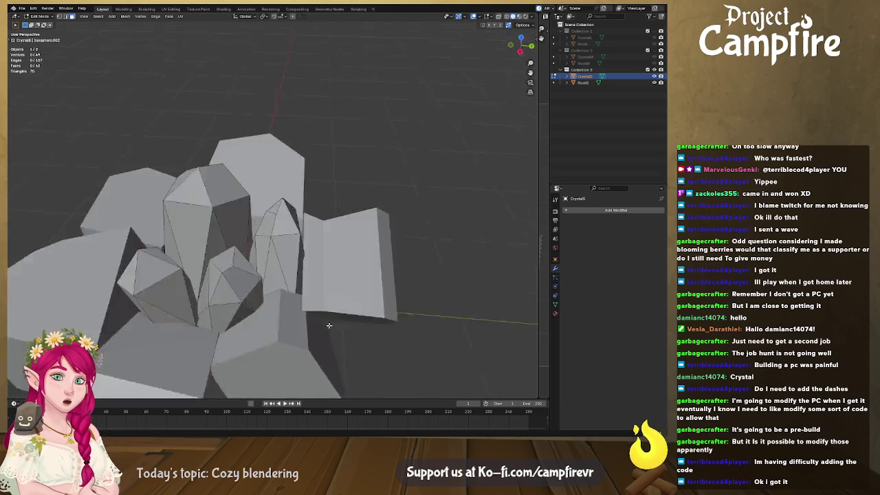
mouse_move(297, 123)
middle_down()
mouse_move(331, 296)
mouse_move(247, 258)
mouse_move(370, 268)
mouse_move(365, 343)
mouse_move(251, 249)
middle_up()
click(212, 250)
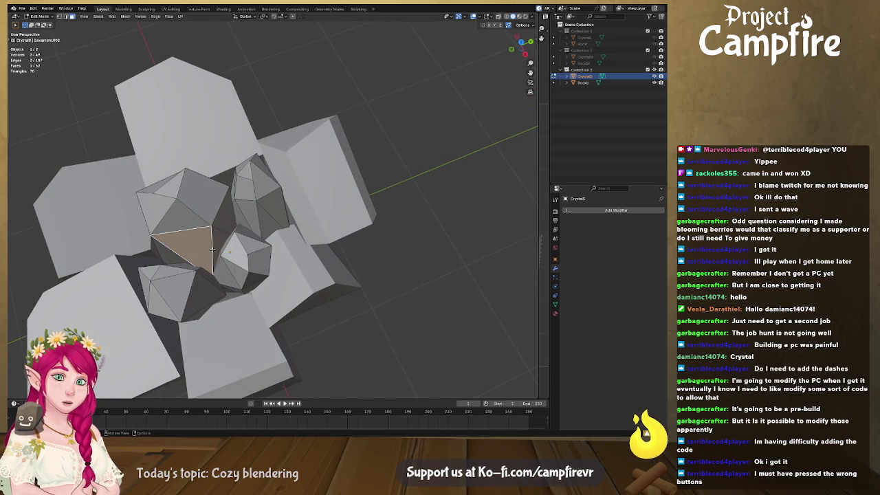
key(3)
mouse_move(212, 250)
shift+middle_down()
mouse_move(234, 204)
mouse_move(317, 312)
shift+middle_up()
mouse_move(268, 327)
middle_down()
mouse_move(351, 315)
mouse_move(254, 234)
middle_up()
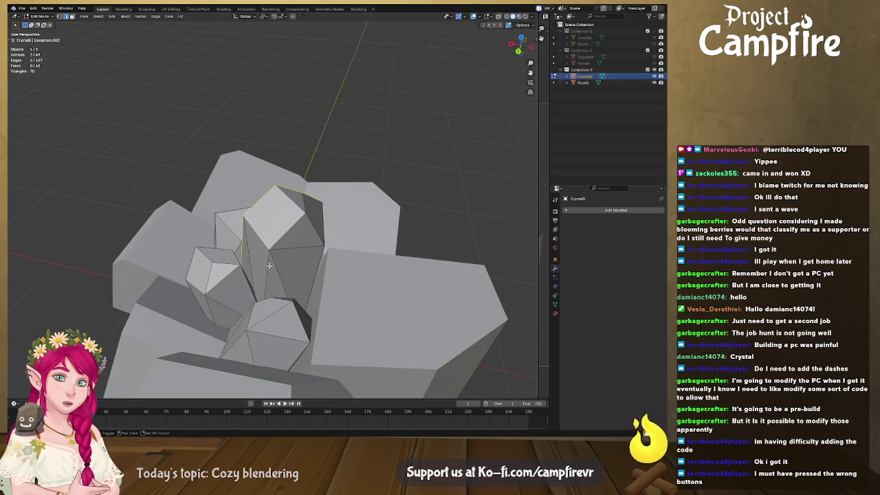
mouse_move(282, 281)
middle_down()
mouse_move(241, 336)
mouse_move(45, 308)
mouse_move(268, 305)
middle_up()
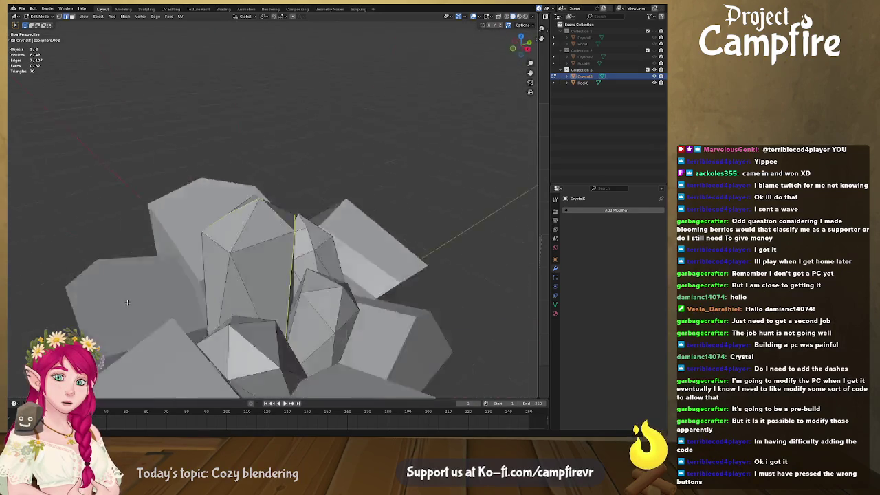
right_click(279, 275)
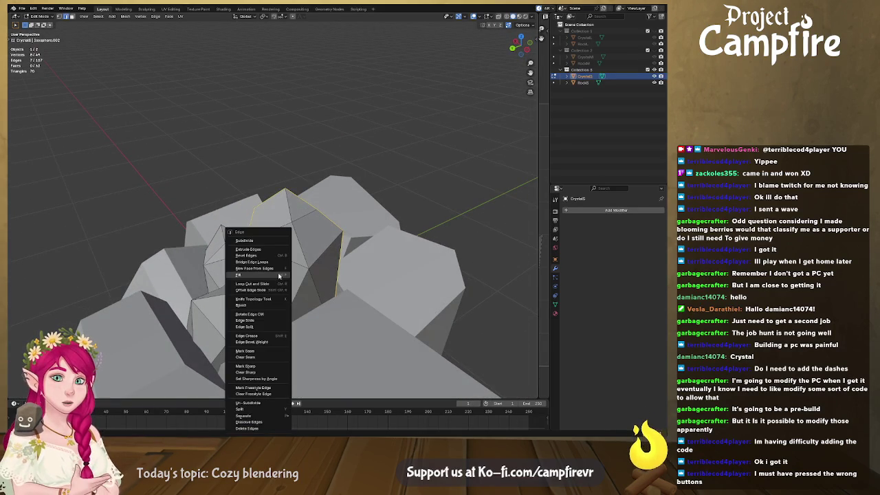
click(278, 353)
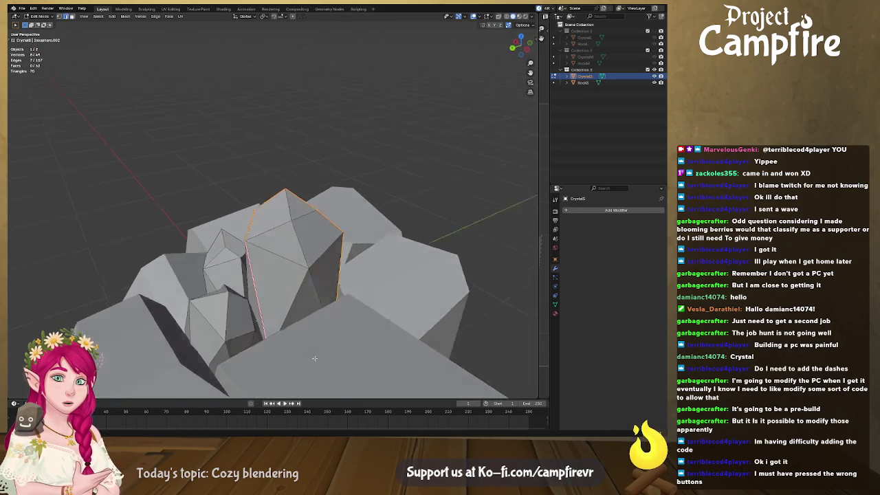
- Select edges on the next crystal, removing an unwanted one, while orbiting the cluster
scroll(279, 353, up, 5)
mouse_move(279, 353)
middle_down()
mouse_move(338, 268)
mouse_move(387, 273)
mouse_move(284, 372)
mouse_move(292, 306)
mouse_move(332, 267)
mouse_move(233, 258)
middle_up()
scroll(358, 296, down, 5)
click(233, 258)
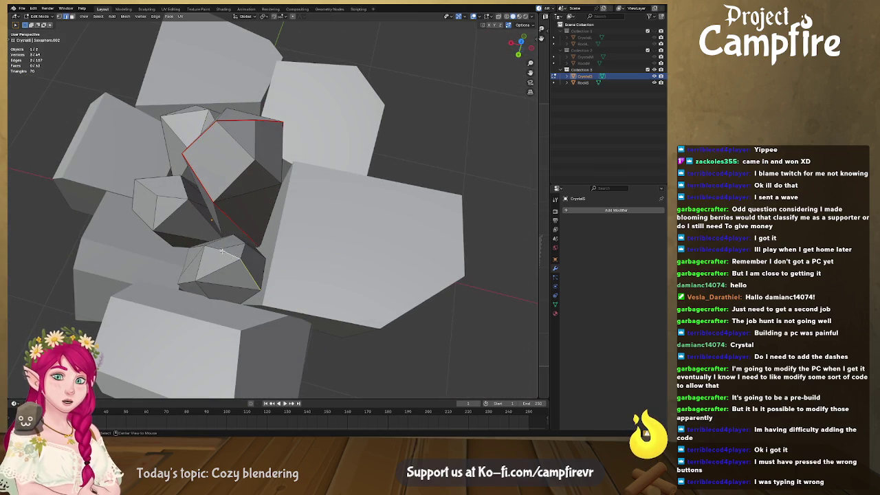
middle_drag(227, 267, 222, 271)
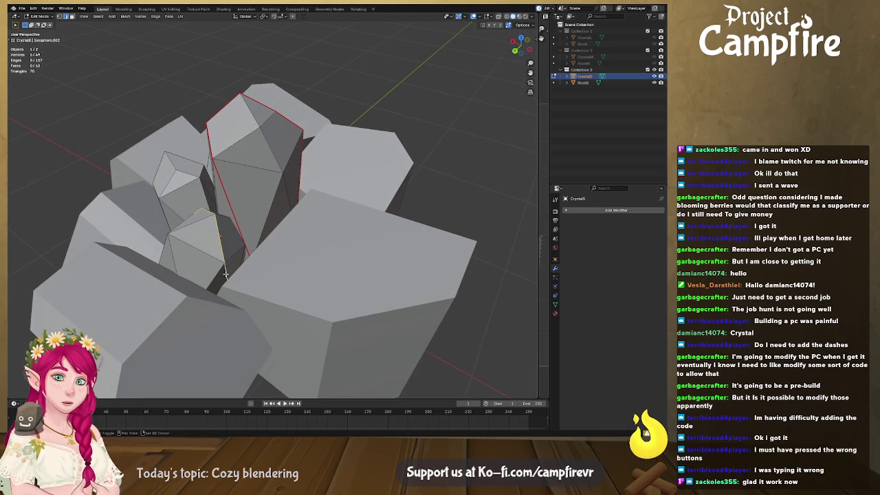
shift+click(222, 273)
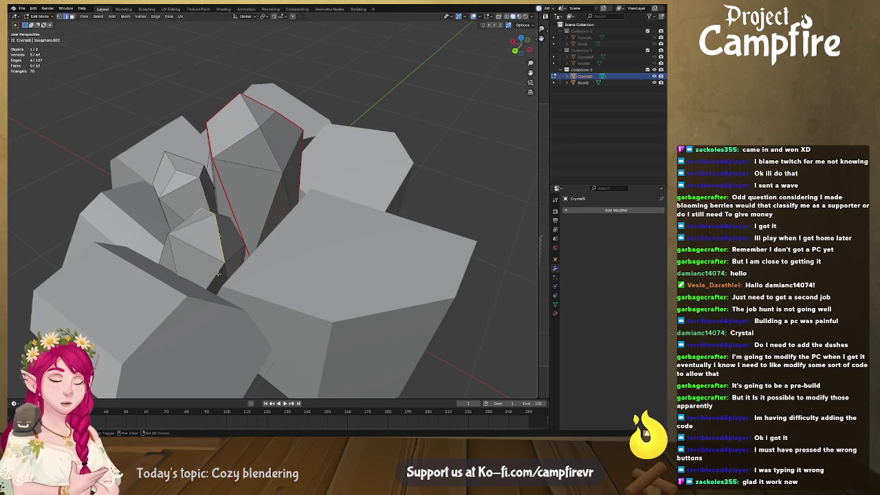
shift+click(216, 273)
mouse_move(217, 274)
middle_down()
mouse_move(179, 308)
mouse_move(312, 239)
mouse_move(335, 257)
middle_up()
scroll(335, 257, down, 4)
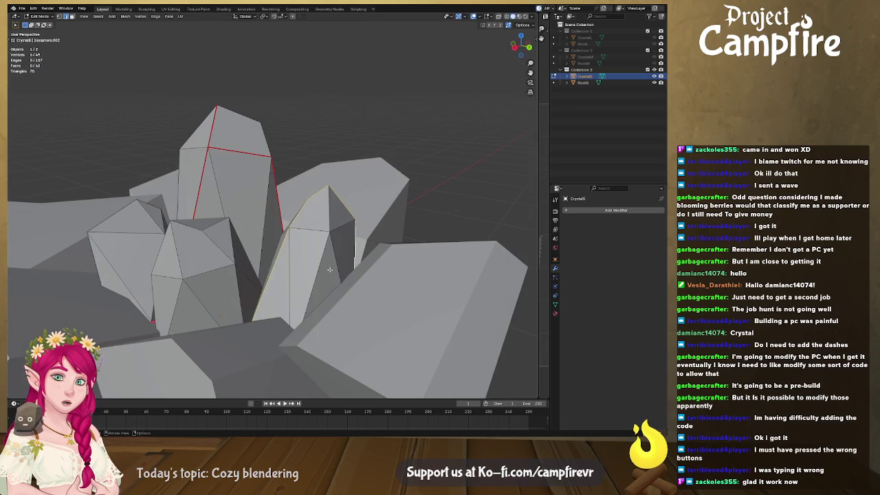
- Add edges on more crystals, including the small one, and mark them as seams
right_click(329, 267)
middle_drag(235, 282, 253, 283)
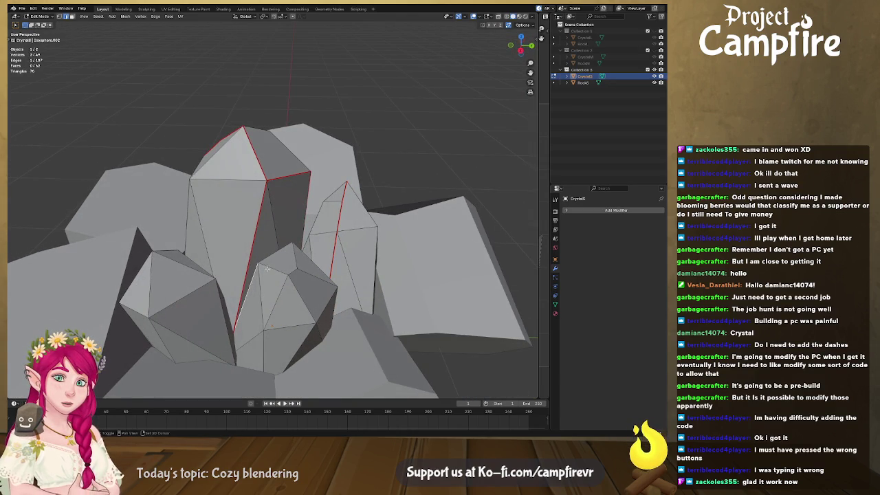
middle_drag(253, 283, 321, 283)
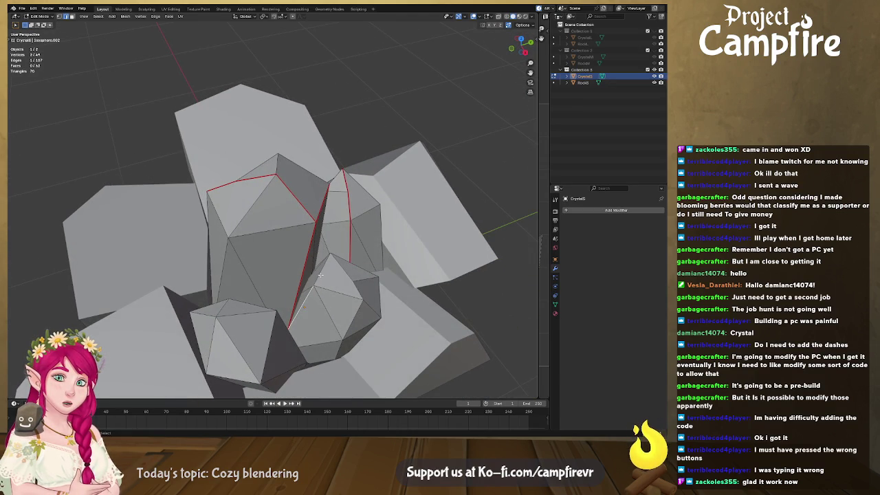
shift+click(321, 274)
shift+click(362, 302)
mouse_move(359, 319)
middle_down()
mouse_move(303, 319)
mouse_move(230, 256)
mouse_move(204, 212)
mouse_move(220, 193)
mouse_move(231, 199)
mouse_move(244, 145)
mouse_move(381, 120)
mouse_move(221, 205)
middle_up()
shift+click(230, 254)
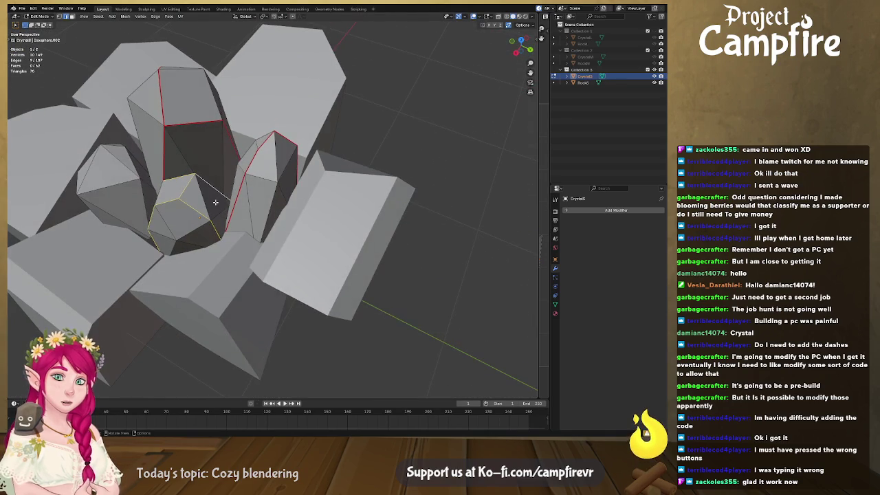
right_click(214, 210)
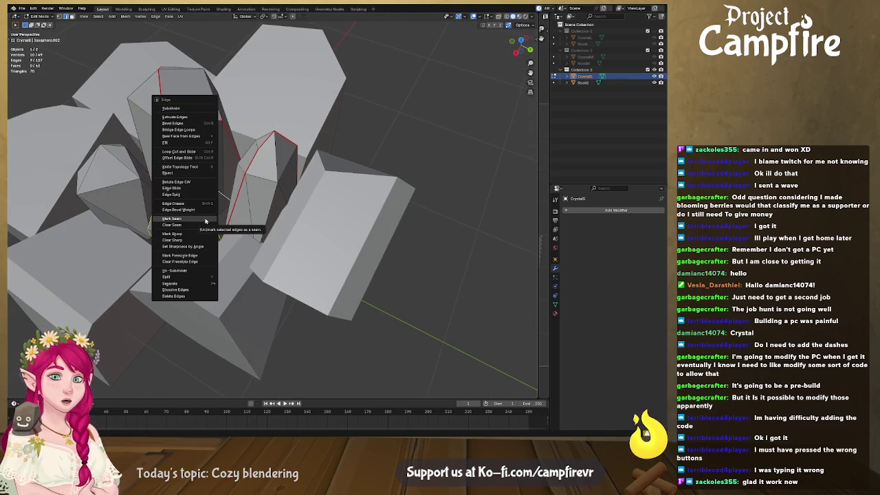
click(210, 229)
- Mark an edge on the small front crystal as a seam and return to Object Mode
mouse_move(209, 230)
middle_down()
mouse_move(219, 202)
mouse_move(258, 314)
mouse_move(283, 315)
middle_up()
alt+click(380, 269)
shift+middle_drag(394, 232, 241, 254)
mouse_move(182, 275)
middle_down()
mouse_move(224, 289)
mouse_move(261, 276)
mouse_move(268, 291)
mouse_move(268, 250)
mouse_move(276, 293)
mouse_move(315, 237)
middle_up()
right_click(260, 275)
click(268, 298)
key(Tab)
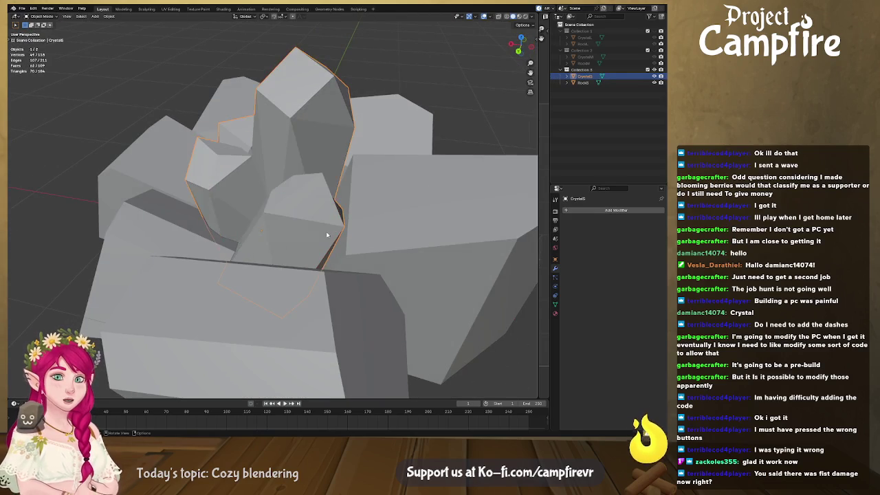
- Select Rock5, enter Edit Mode, and pick an edge of the lower-right rock block
scroll(317, 260, down, 4)
scroll(317, 260, up, 2)
click(317, 261)
key(Tab)
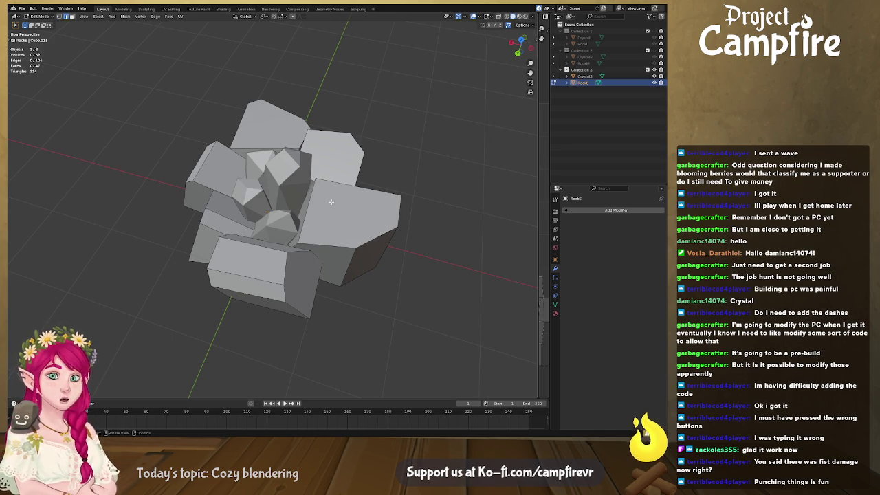
click(364, 234)
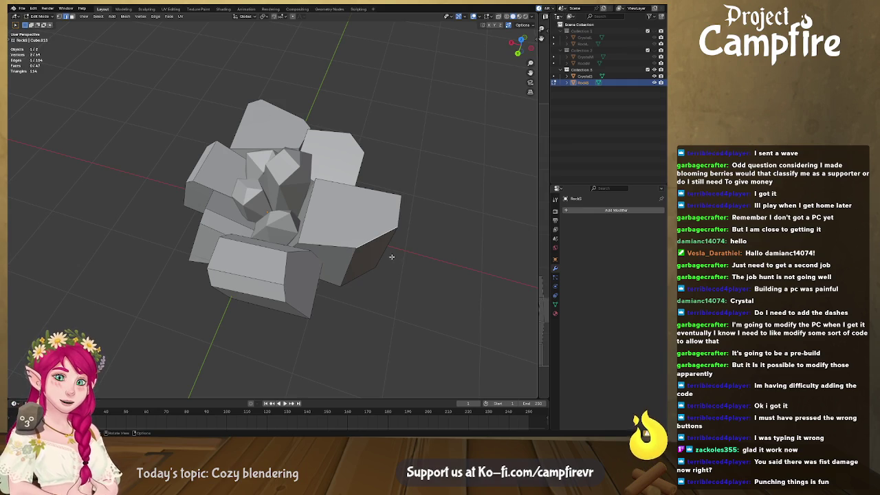
mouse_move(377, 266)
middle_down()
mouse_move(418, 250)
mouse_move(406, 198)
mouse_move(330, 182)
middle_up()
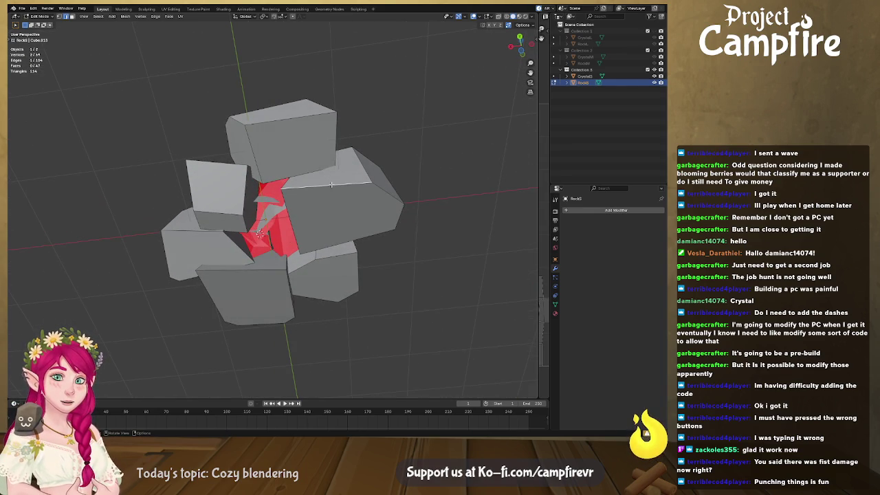
- Select front, side and top faces on the first several rocks in the ring
click(381, 231)
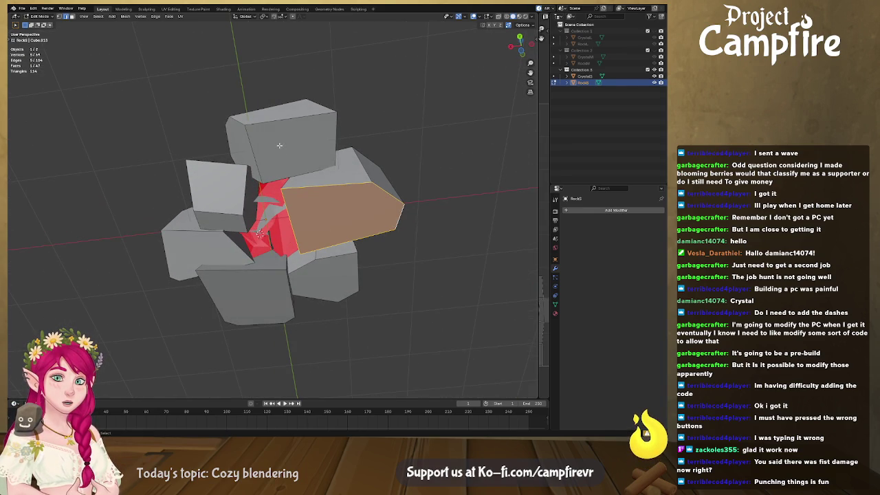
shift+click(244, 141)
mouse_move(254, 133)
middle_down()
mouse_move(325, 235)
mouse_move(267, 186)
mouse_move(279, 260)
mouse_move(323, 205)
middle_up()
shift+click(279, 260)
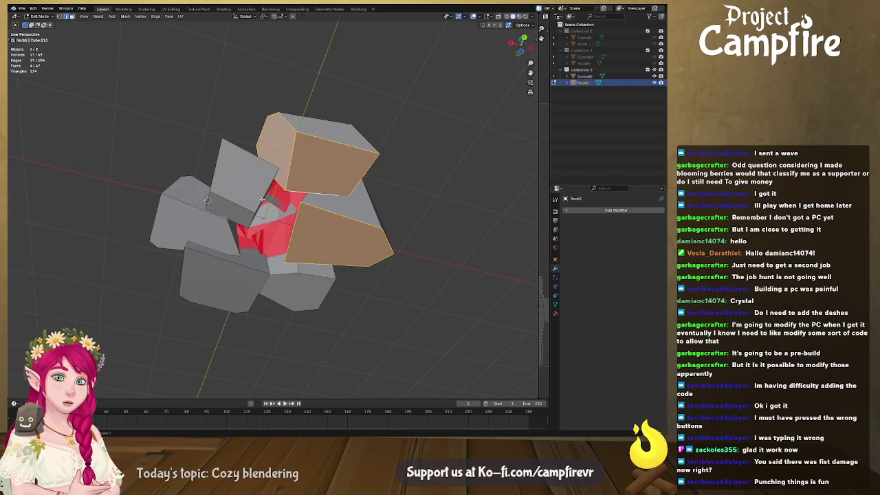
mouse_move(212, 181)
middle_down()
mouse_move(255, 236)
mouse_move(273, 229)
mouse_move(250, 252)
mouse_move(284, 267)
mouse_move(235, 277)
mouse_move(266, 273)
mouse_move(265, 194)
mouse_move(210, 257)
middle_up()
mouse_move(282, 256)
middle_down()
mouse_move(323, 330)
mouse_move(300, 280)
mouse_move(319, 274)
middle_up()
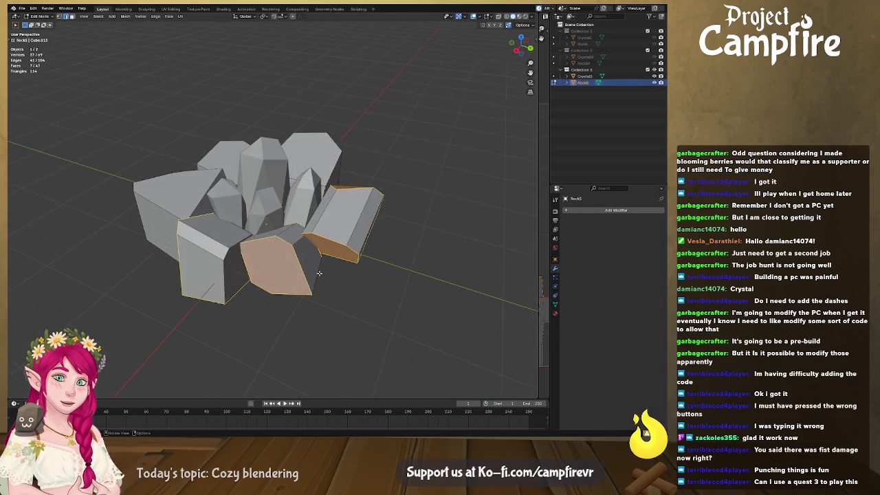
shift+click(232, 272)
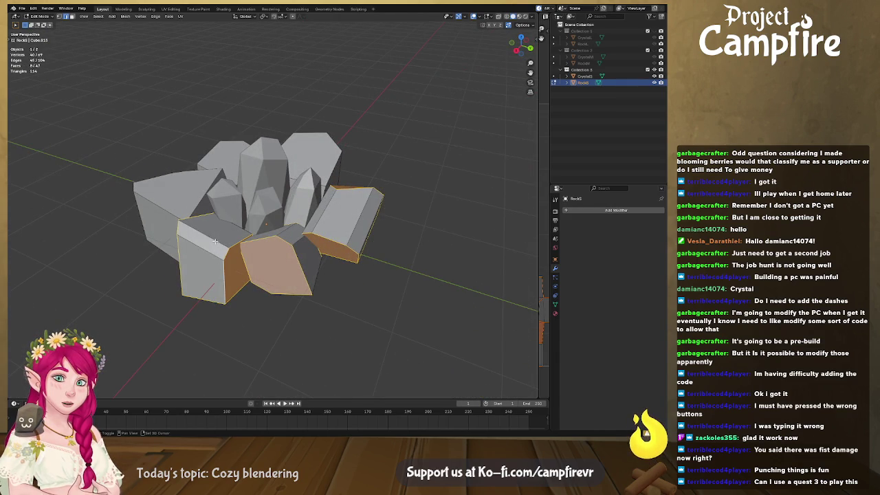
middle_drag(215, 241, 242, 247)
shift+click(246, 244)
shift+click(247, 323)
- Add the central and large right rocks' faces and mark the selection borders as seams
mouse_move(246, 323)
middle_down()
mouse_move(300, 287)
mouse_move(301, 242)
mouse_move(273, 148)
mouse_move(276, 276)
mouse_move(346, 267)
middle_up()
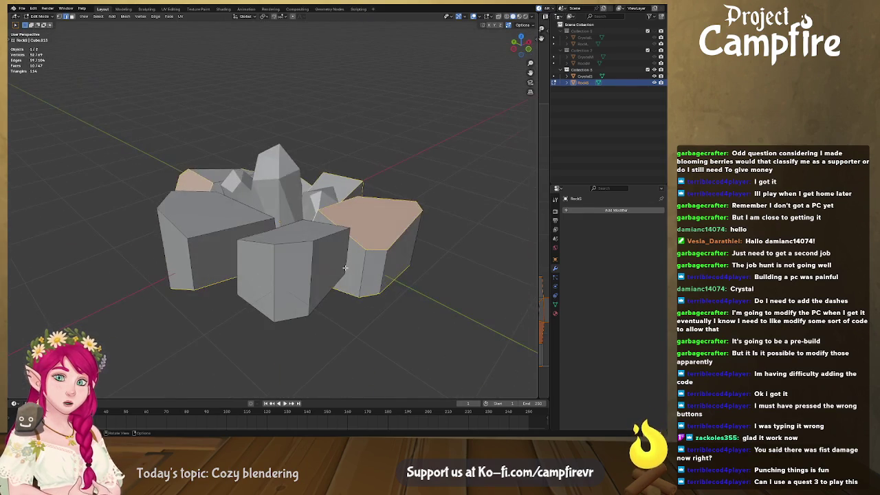
middle_drag(297, 255, 328, 262)
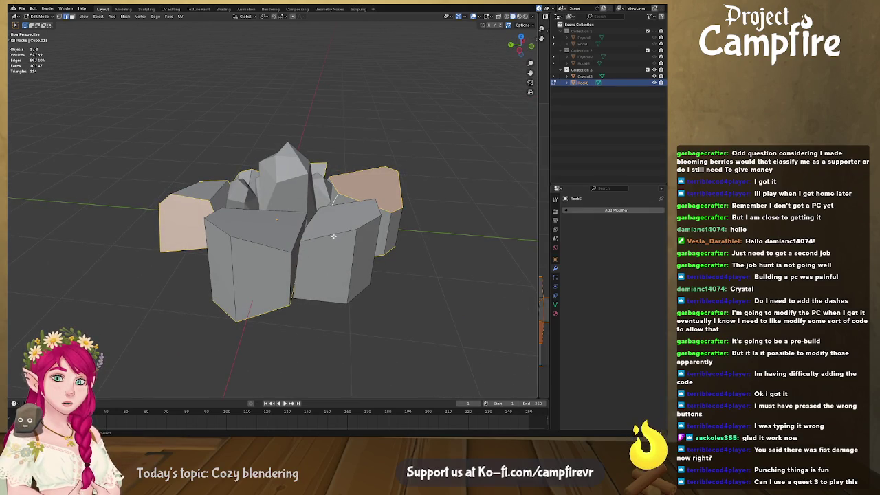
mouse_move(319, 226)
middle_down()
mouse_move(263, 275)
mouse_move(256, 165)
mouse_move(235, 238)
mouse_move(263, 324)
mouse_move(260, 306)
mouse_move(282, 304)
mouse_move(285, 353)
mouse_move(387, 279)
mouse_move(252, 279)
middle_up()
shift+click(248, 181)
shift+click(288, 302)
scroll(371, 289, down, 3)
right_click(250, 279)
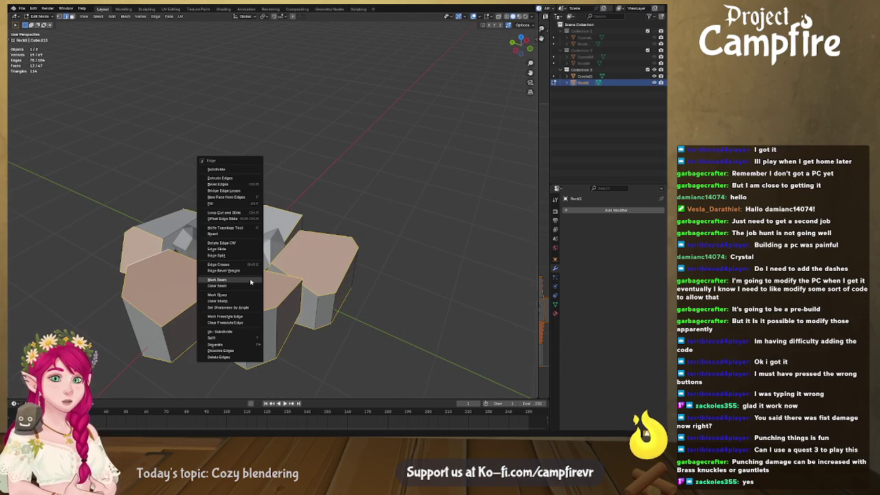
click(251, 290)
- Orbit to a frontal three-quarter view to inspect the marked seams on the rock ring
mouse_move(250, 279)
middle_down()
mouse_move(339, 297)
mouse_move(299, 268)
middle_up()
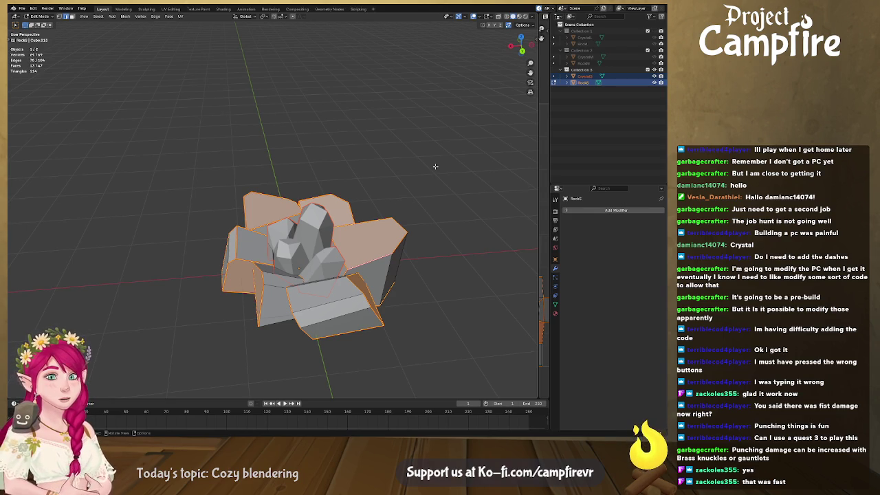
- Add the crystal cluster to the rock ring's Edit Mode, select all, and open UV Editing
middle_drag(360, 287, 342, 239)
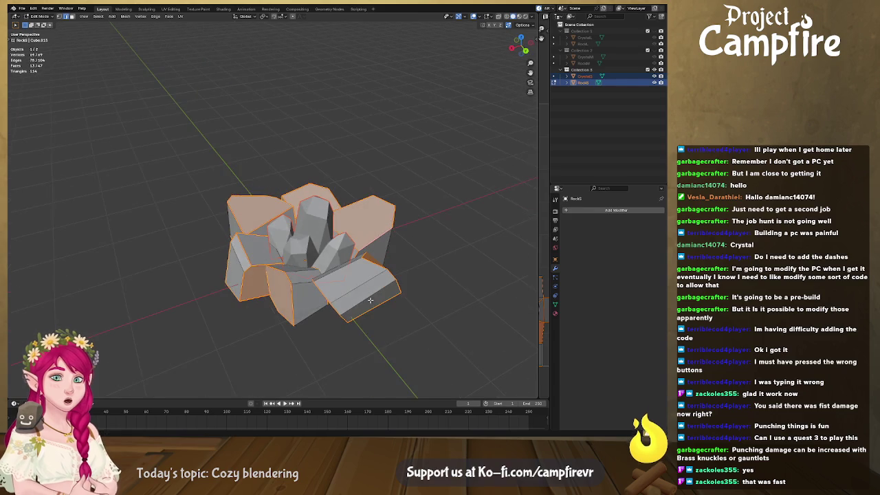
key(Tab)
shift+click(339, 250)
key(Tab)
mouse_move(340, 250)
middle_down()
mouse_move(410, 266)
mouse_move(443, 208)
middle_up()
key(a)
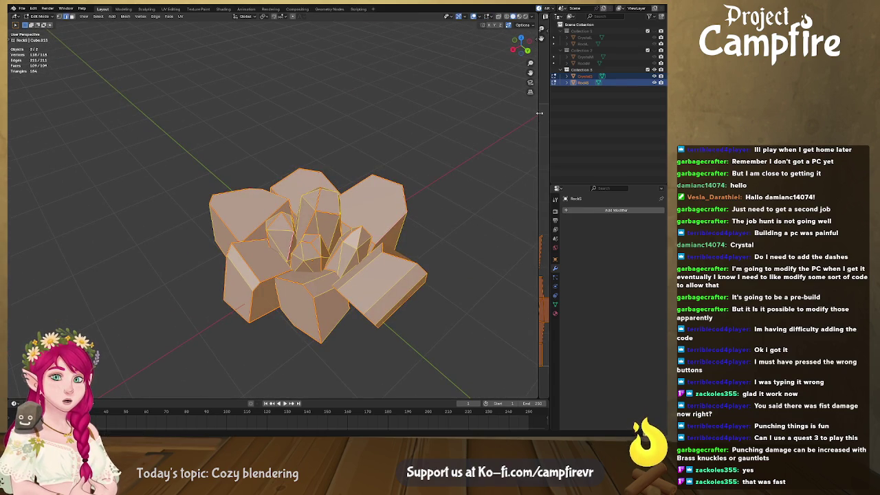
drag(539, 117, 426, 118)
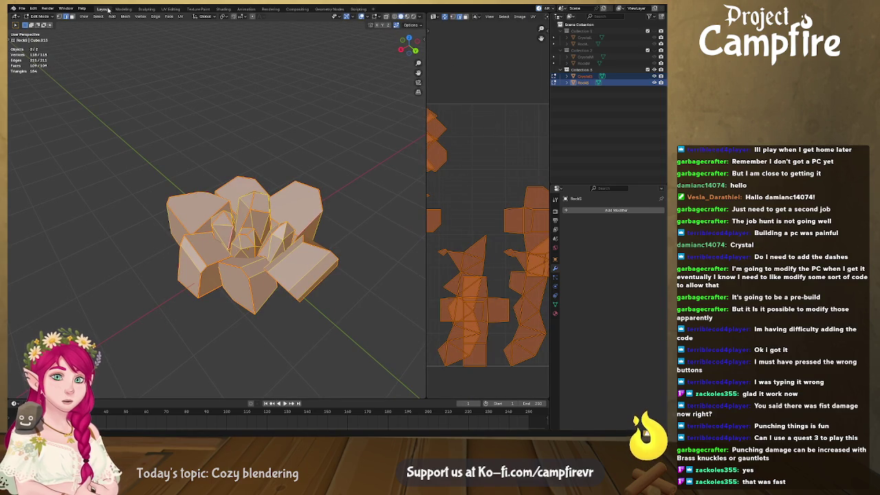
click(181, 10)
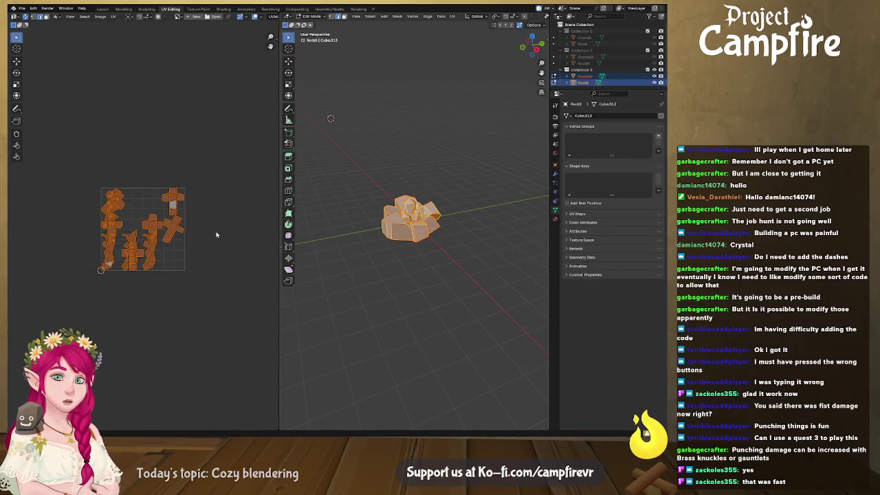
- Select all the rock UV islands and move them right, out of the UV square
key(Home)
scroll(217, 236, up, 1)
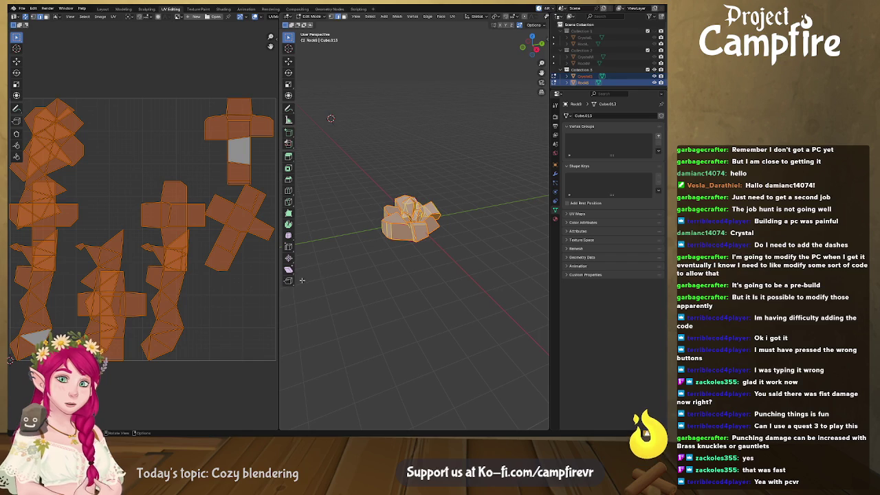
scroll(371, 253, up, 2)
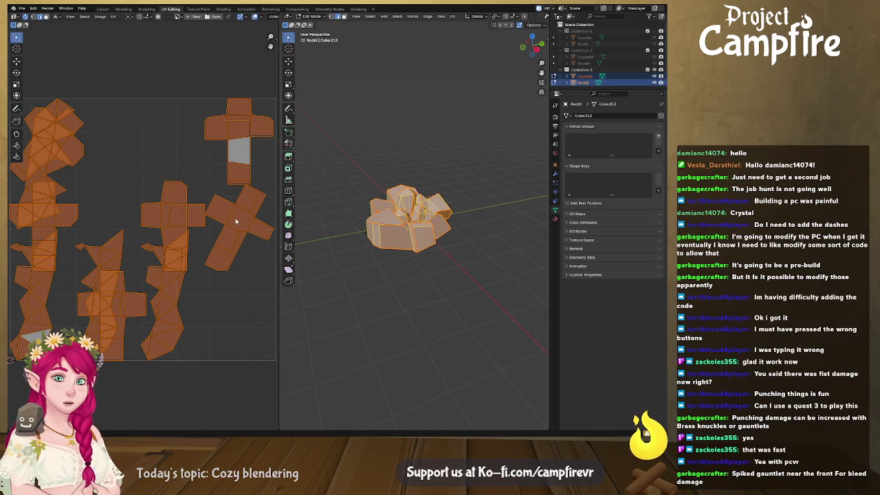
mouse_move(235, 221)
middle_down()
mouse_move(147, 252)
mouse_move(201, 241)
mouse_move(134, 233)
middle_up()
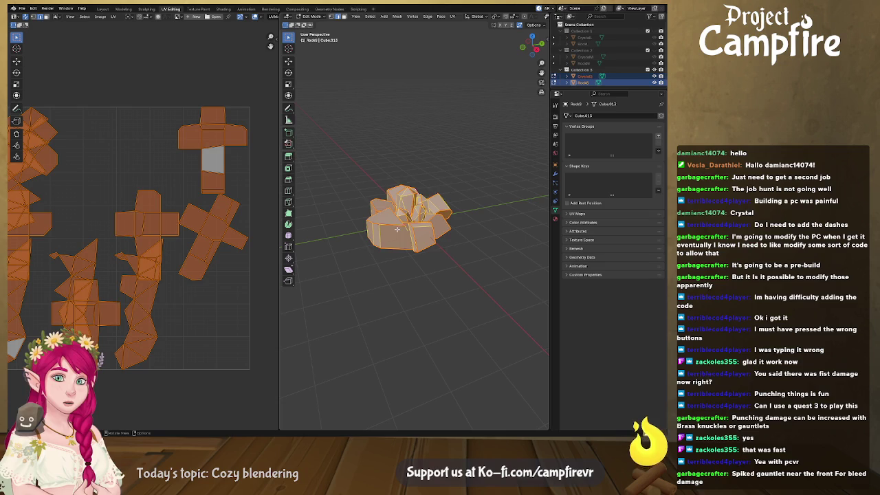
key(alt+a)
key(l)
key(l)
key(l)
key(l)
middle_drag(439, 217, 410, 239)
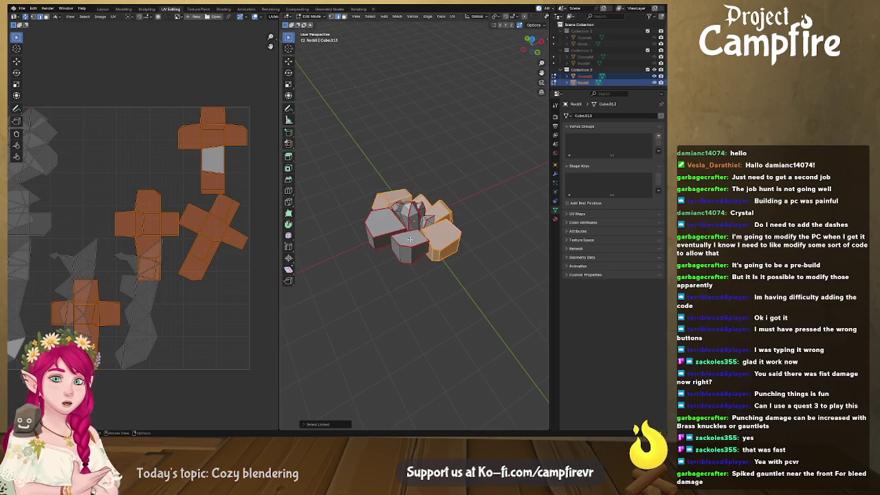
key(l)
key(l)
middle_drag(214, 274, 238, 278)
scroll(119, 283, down, 2)
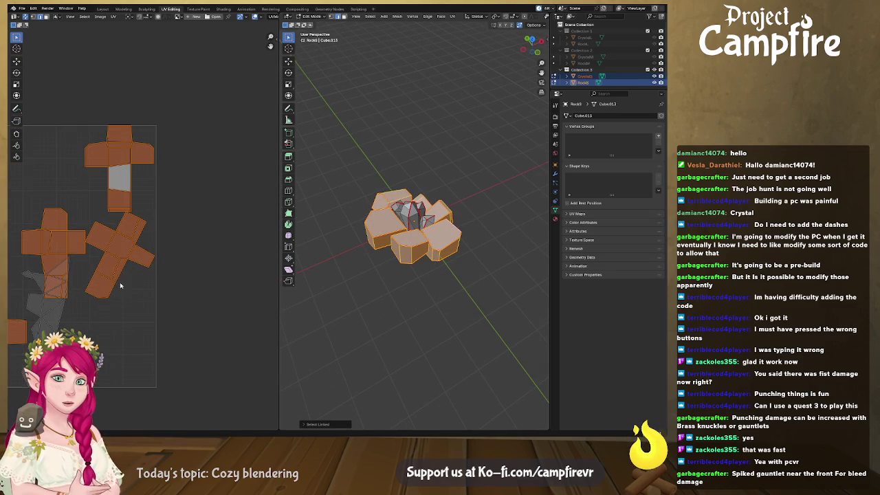
click(17, 61)
drag(21, 253, 275, 251)
scroll(119, 272, down, 3)
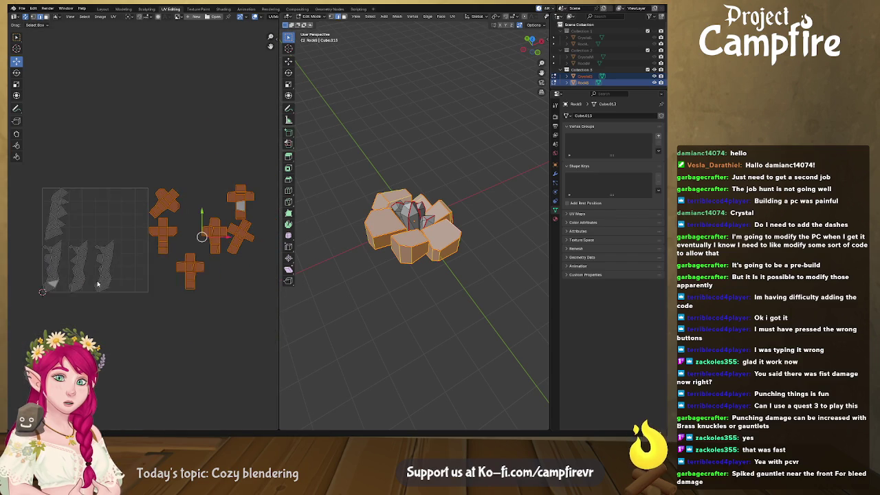
- Move the crystal UV islands left, out of the UV square
click(119, 273)
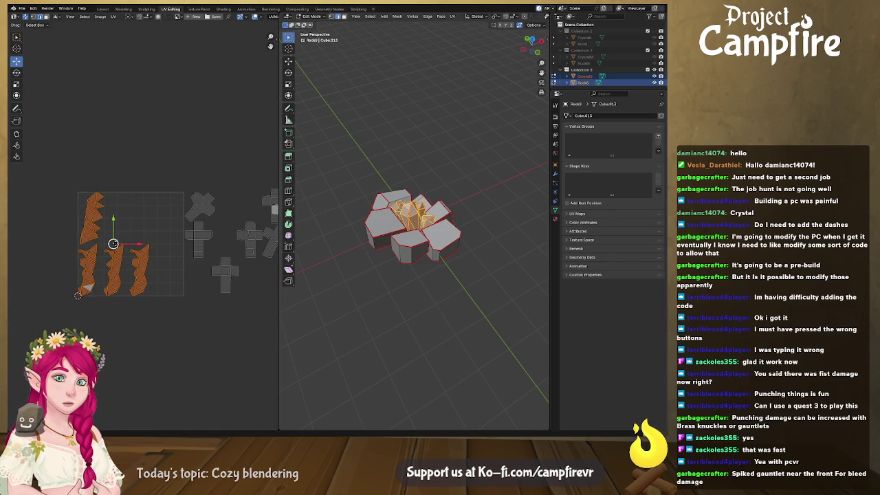
key(g)
click(270, 248)
drag(278, 288, 349, 289)
scroll(279, 294, up, 2)
scroll(277, 294, up, 2)
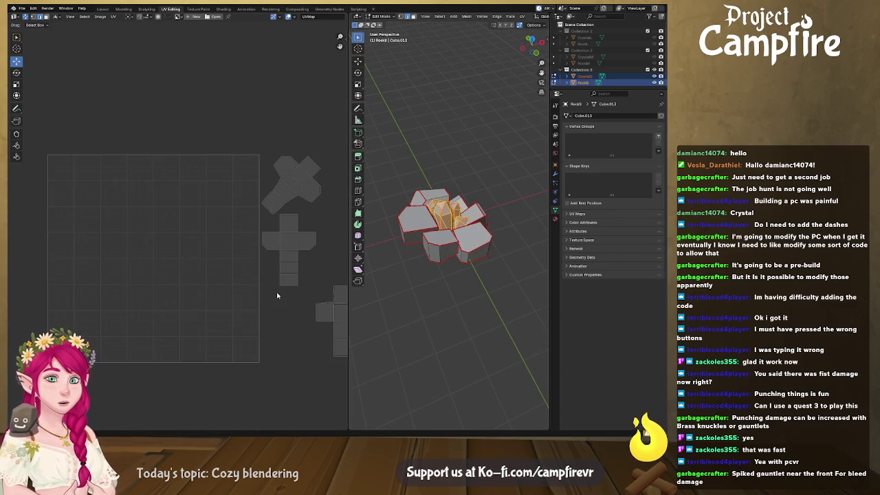
scroll(258, 291, down, 1)
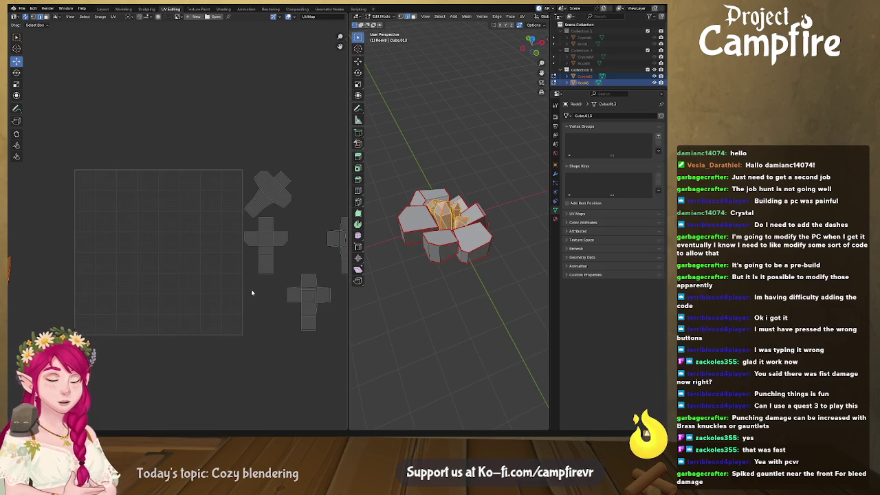
middle_drag(253, 289, 233, 286)
- Move the X-shaped rock island to the square's top-left and rotate it into place
click(242, 184)
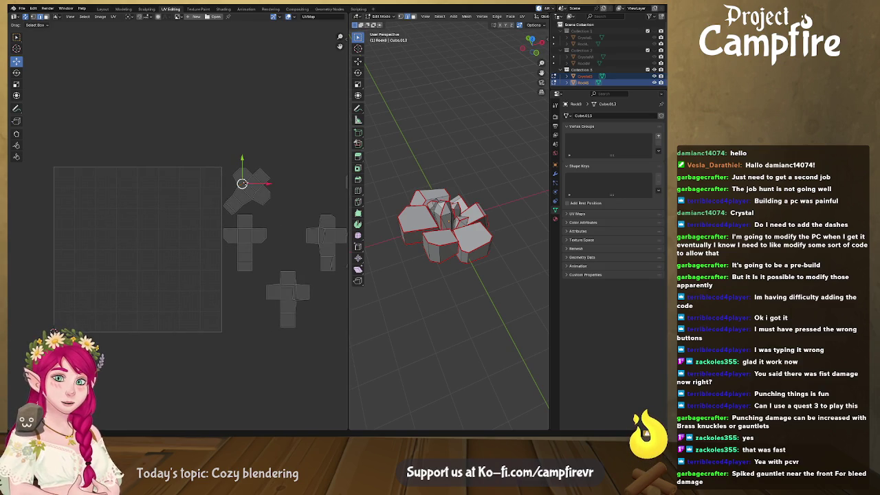
drag(242, 184, 72, 192)
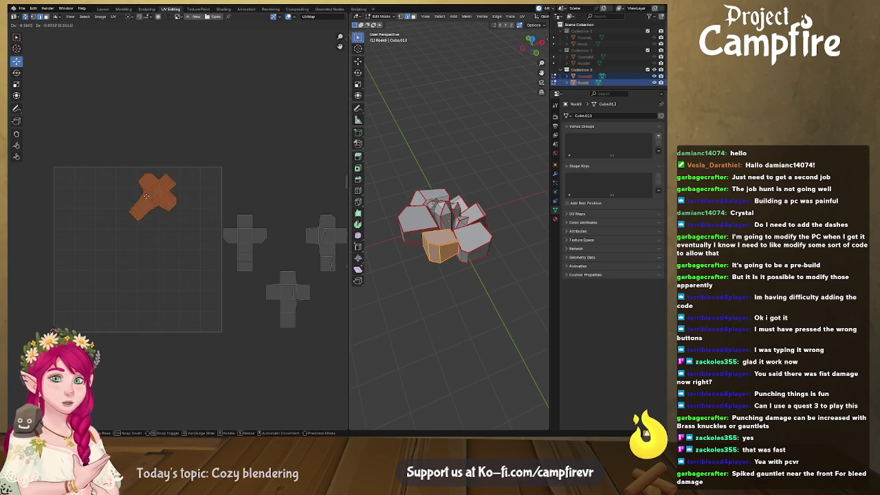
key(r)
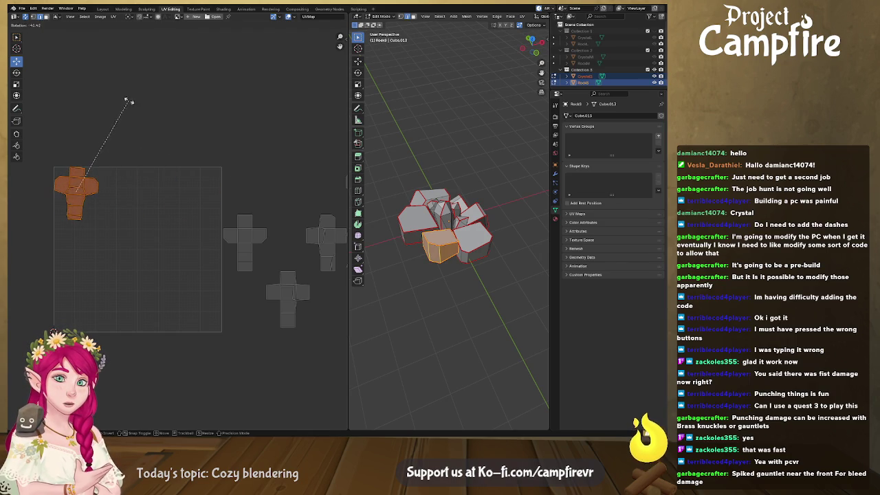
click(125, 94)
key(shift+h)
key(KP_Decimal)
middle_drag(200, 192, 179, 207)
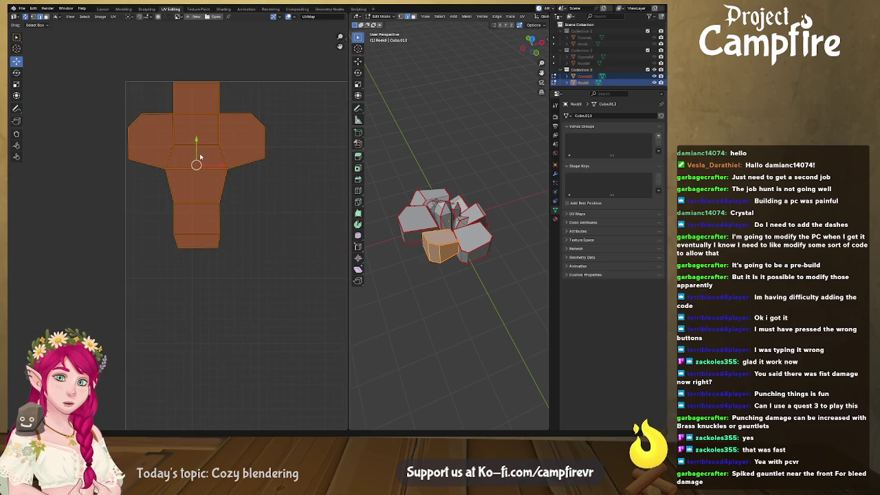
key(alt+h)
scroll(228, 193, down, 6)
scroll(234, 207, down, 1)
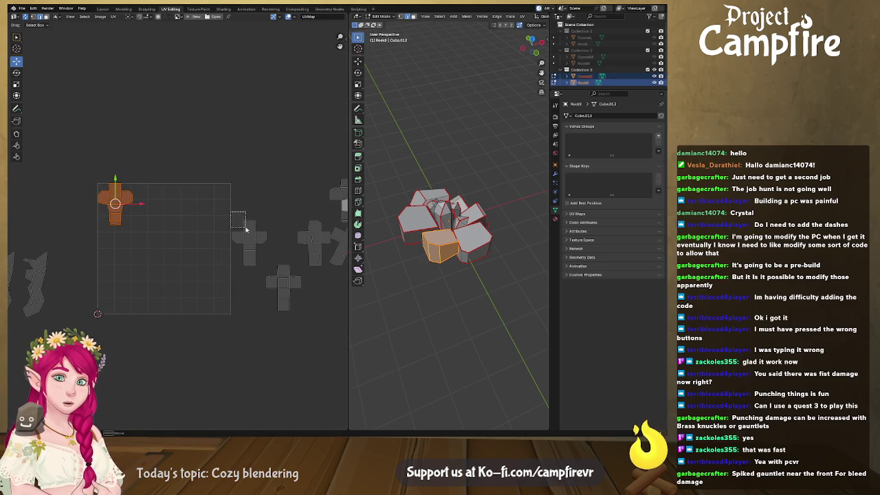
key(alt+a)
- Mirror the lower-right cross island horizontally and place it beside the first in the top row
click(255, 237)
key(g)
click(153, 207)
right_click(153, 204)
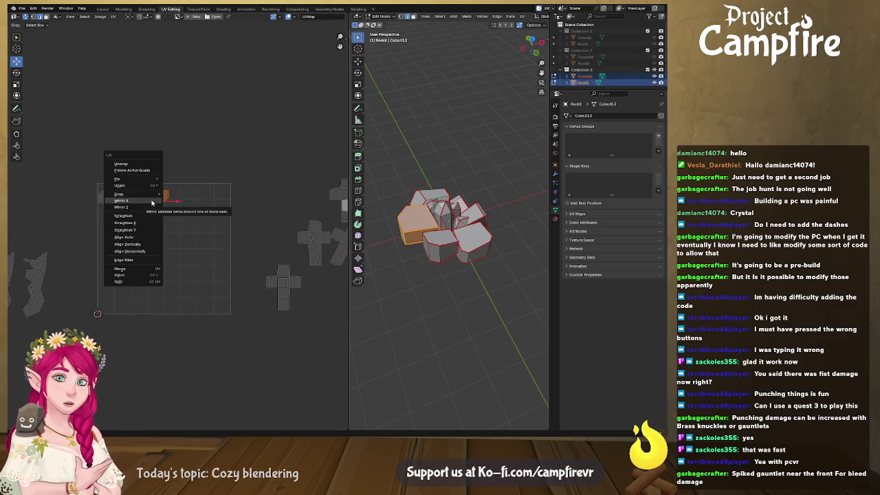
click(152, 201)
key(g)
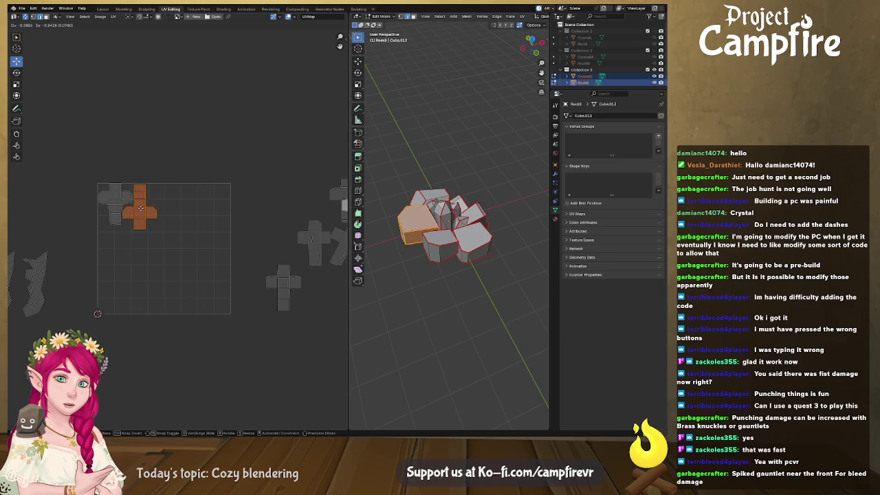
click(141, 207)
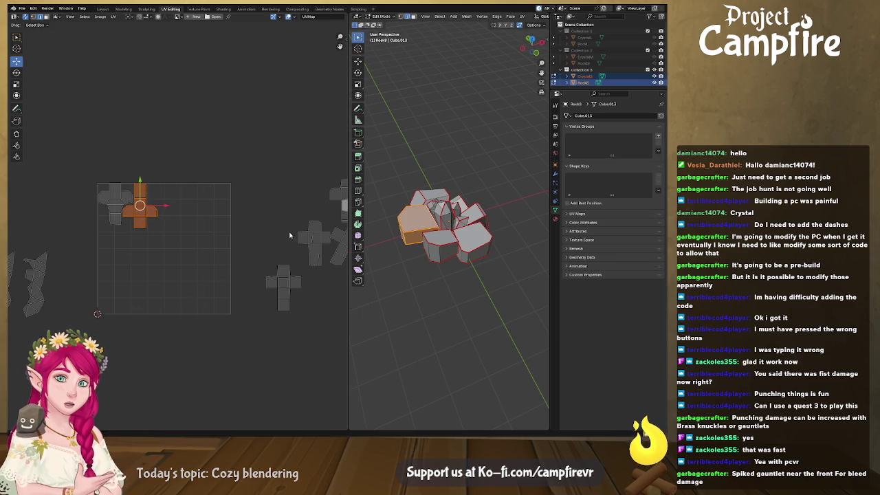
- Move another cube island from outside the square into the top row
middle_drag(308, 249, 254, 239)
click(256, 238)
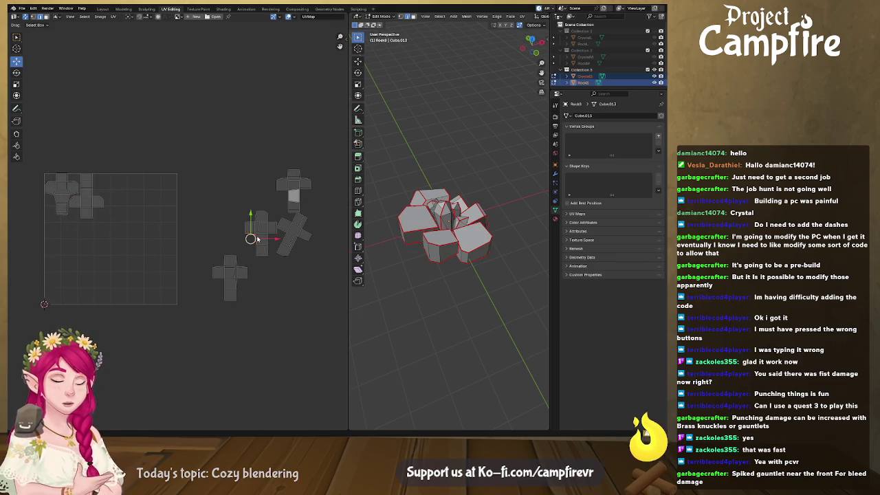
click(257, 239)
key(g)
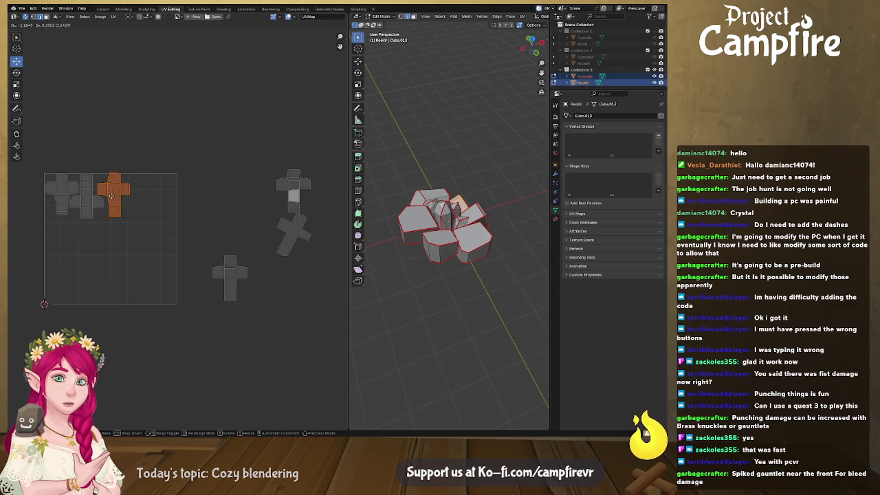
click(111, 196)
scroll(114, 200, up, 3)
middle_drag(117, 183, 239, 253)
drag(175, 226, 170, 227)
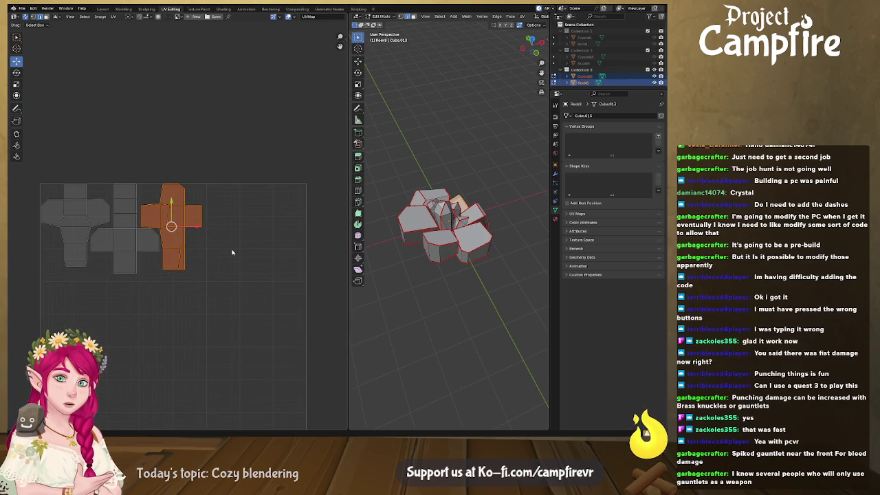
scroll(231, 252, down, 2)
scroll(241, 255, down, 2)
- Move the next cube island into the square, flip it vertically, and fit it into the row
click(273, 203)
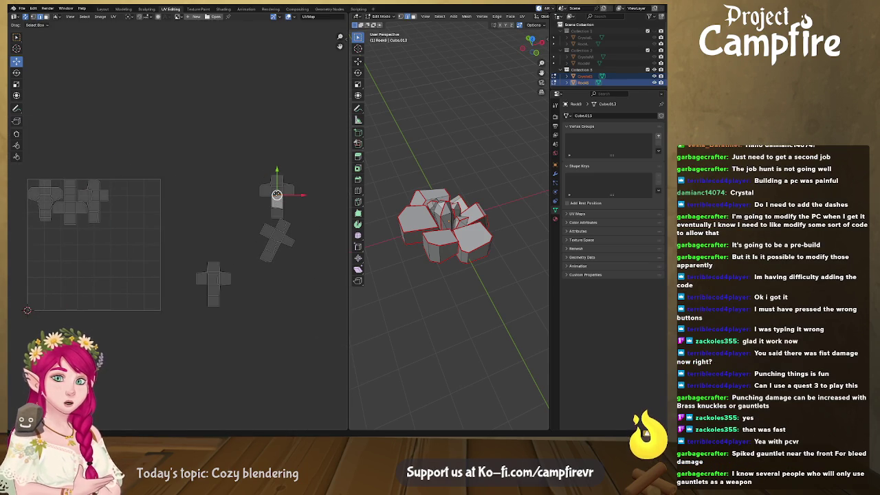
key(l)
drag(276, 196, 127, 205)
right_click(126, 208)
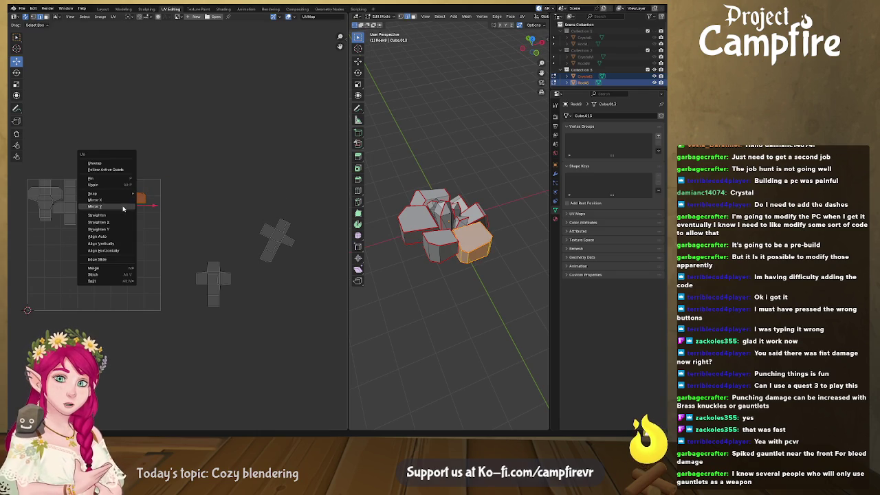
click(125, 206)
drag(128, 205, 118, 200)
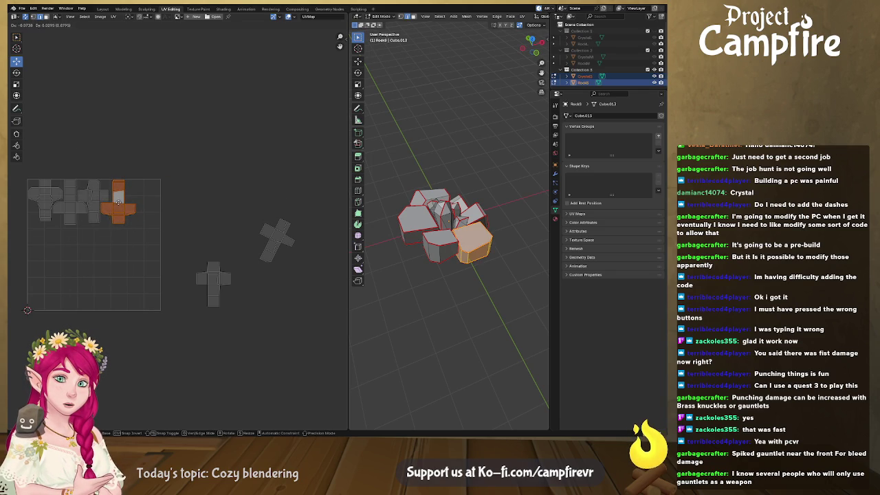
- Rotate the tilted cross island upright and settle it at the end of the top row
mouse_move(210, 256)
middle_down()
mouse_move(261, 255)
mouse_move(169, 275)
middle_up()
drag(237, 229, 289, 309)
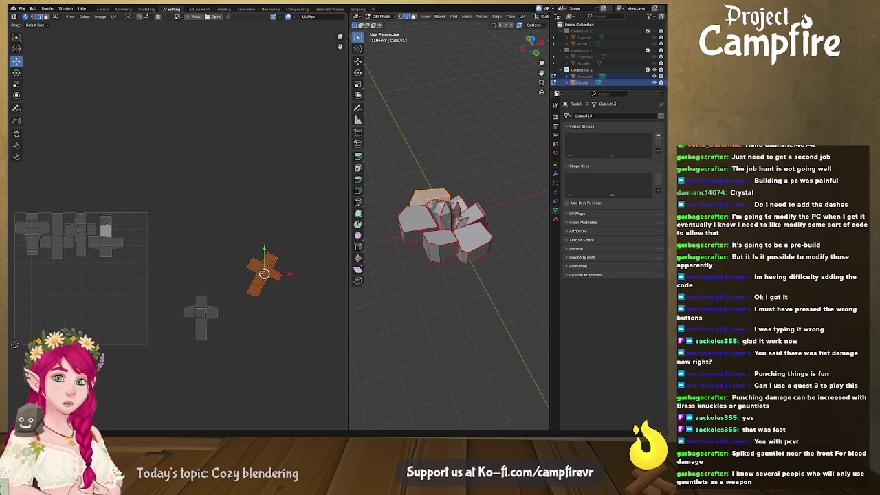
drag(264, 274, 132, 240)
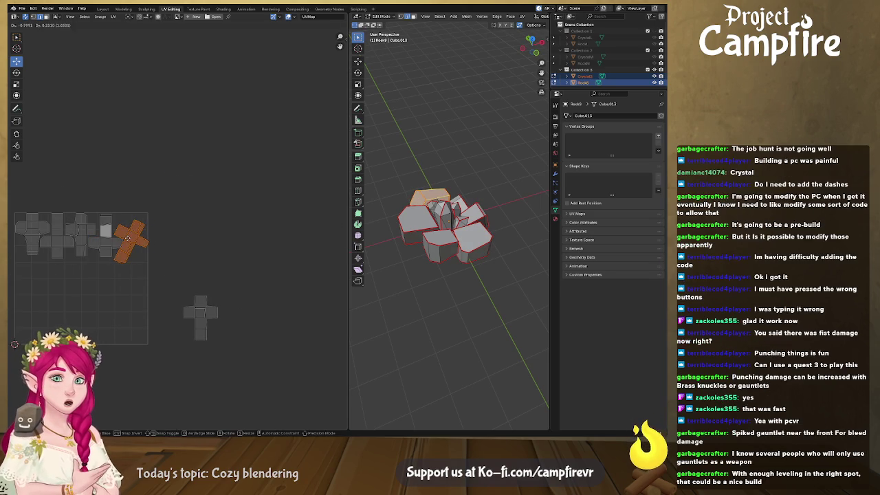
key(r)
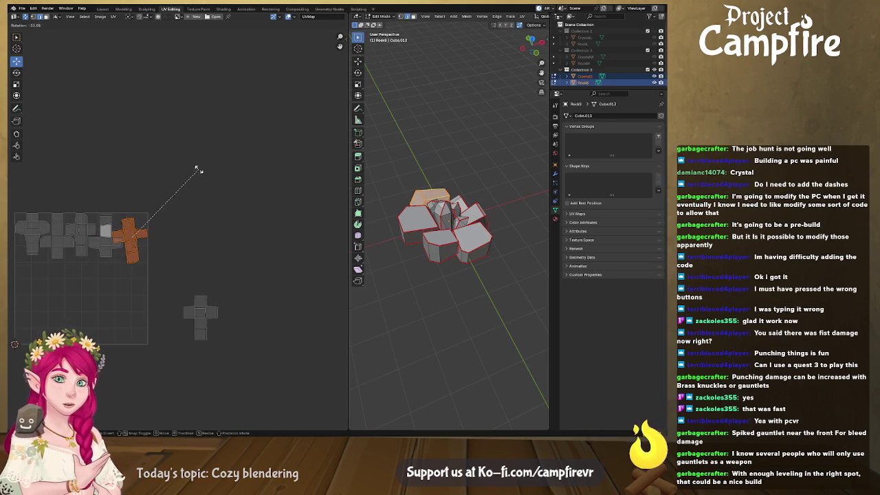
click(206, 178)
key(g)
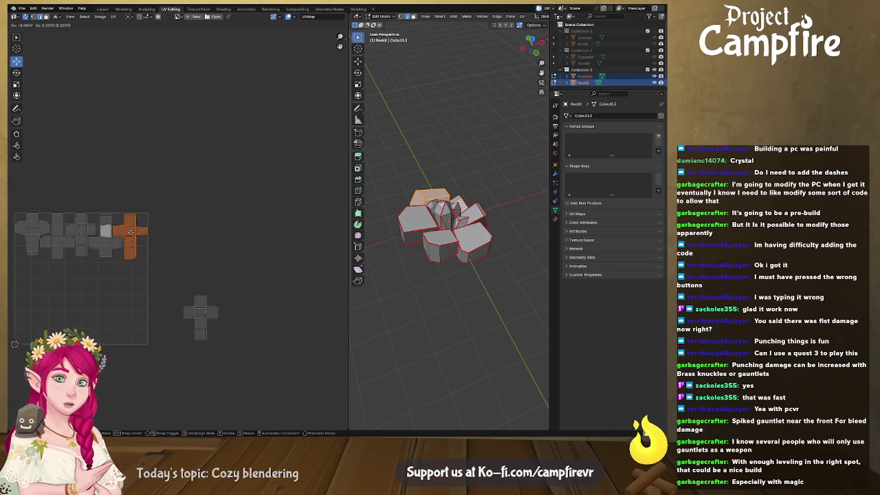
click(130, 235)
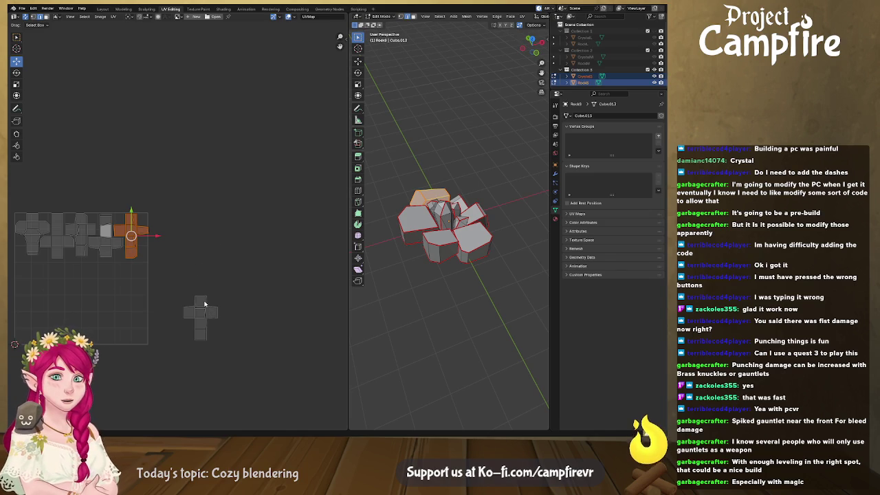
- Move the small cross island from below into the UV square
drag(173, 280, 261, 369)
key(g)
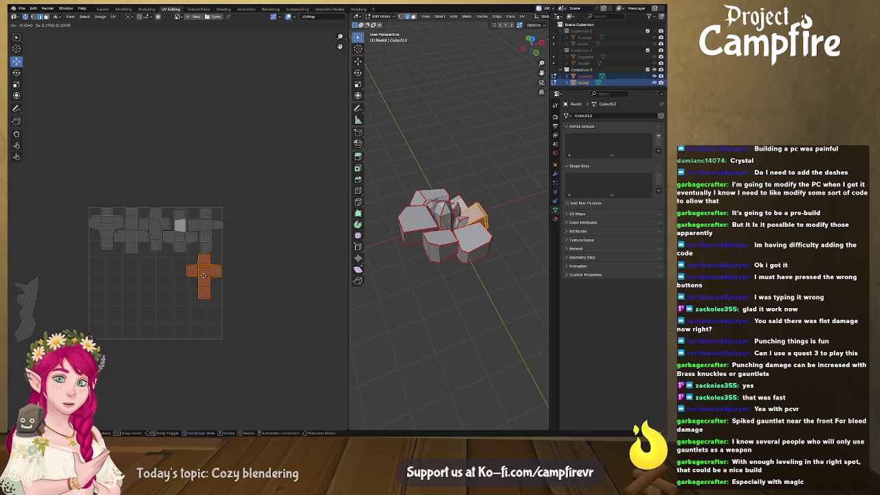
click(202, 275)
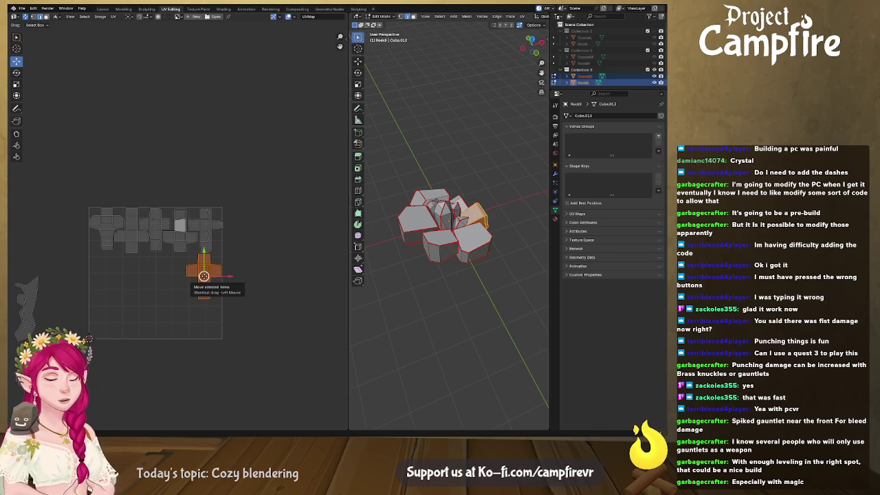
middle_drag(165, 301, 148, 254)
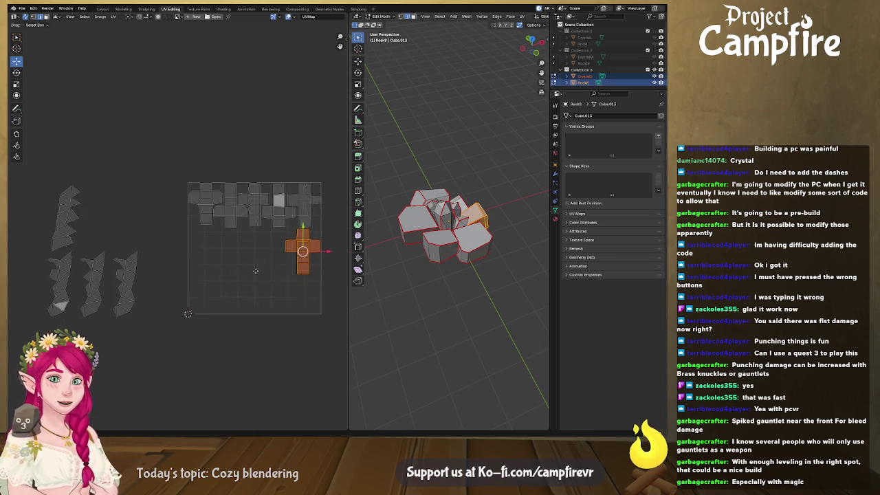
- Move the three crystal islands into the lower part of the UV square
drag(167, 237, 114, 297)
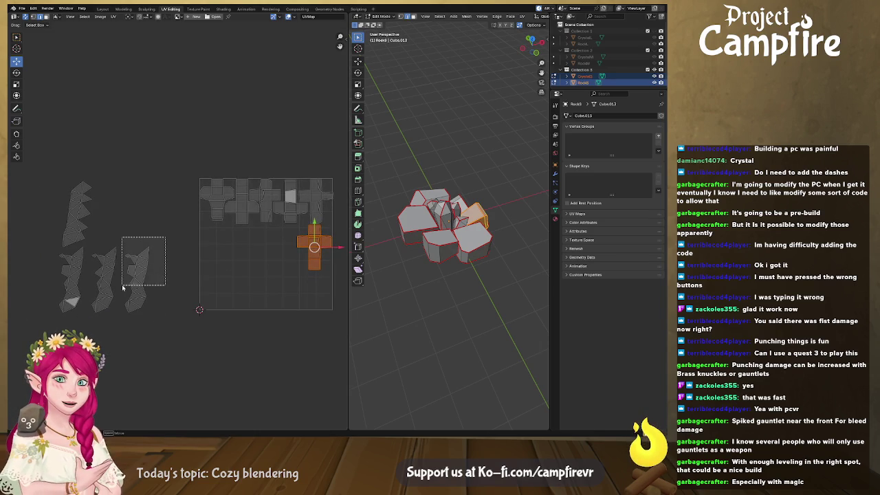
drag(161, 343, 72, 293)
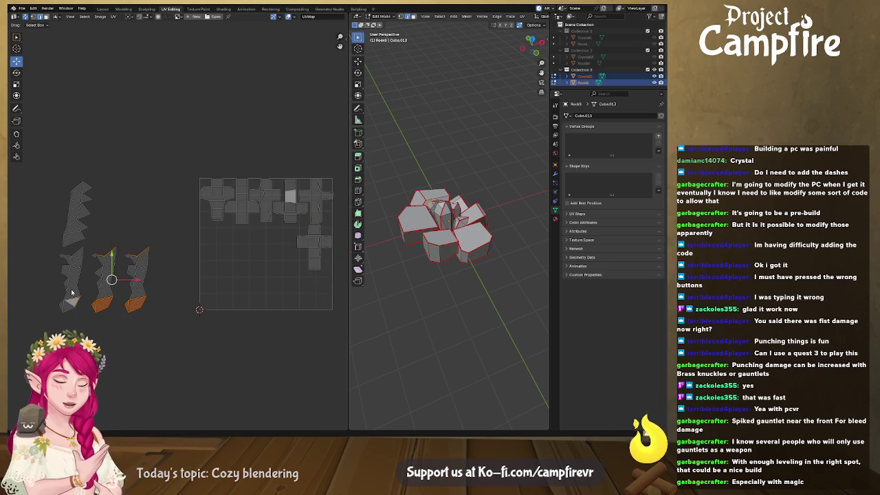
key(l)
key(l)
key(l)
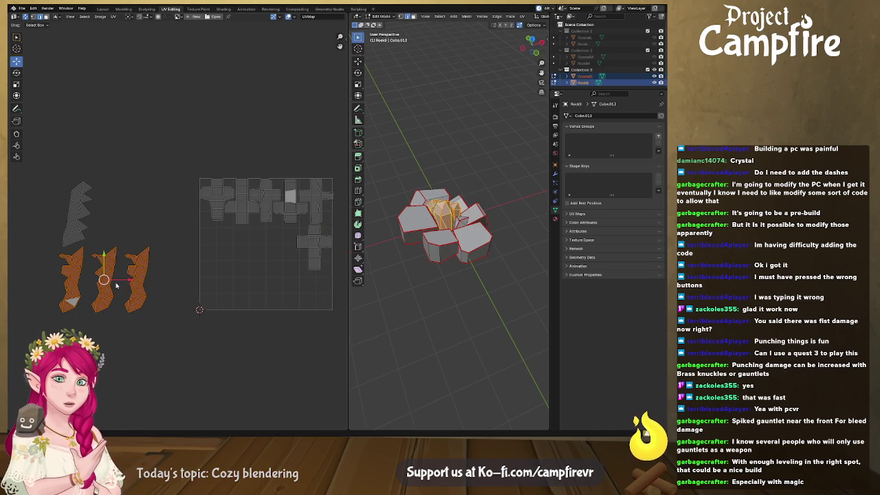
key(g)
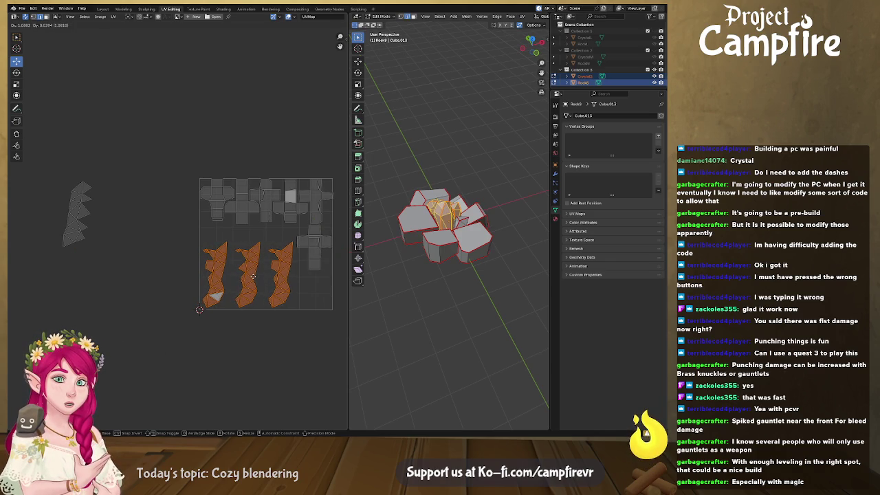
click(253, 277)
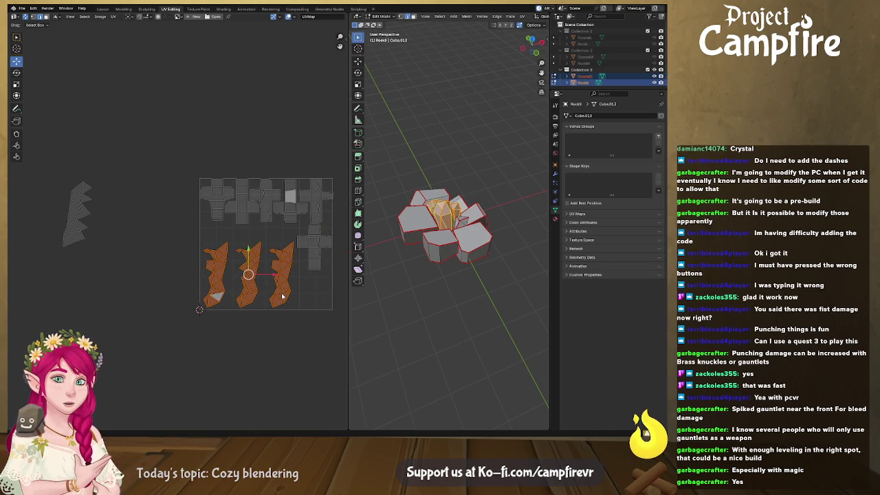
- Enlarge the third crystal island and move it up and left
scroll(282, 296, up, 1)
scroll(282, 295, up, 1)
scroll(282, 296, up, 2)
click(234, 281)
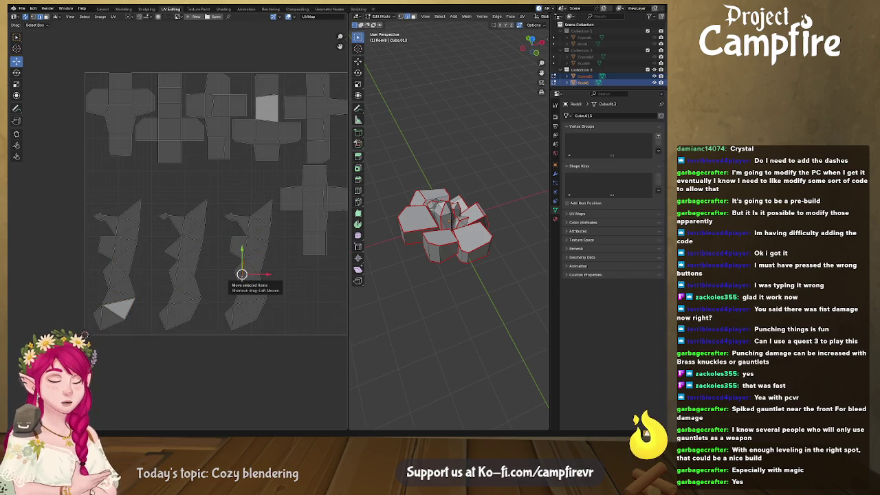
key(l)
key(s)
click(306, 282)
key(g)
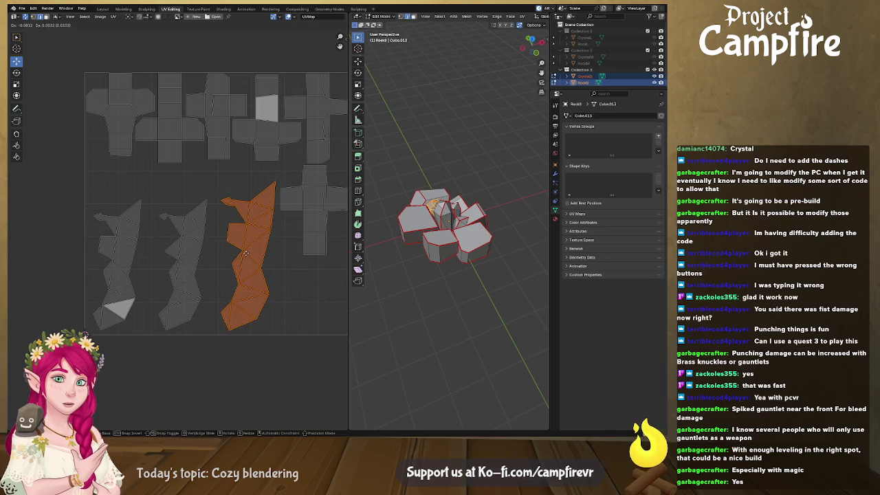
click(188, 268)
- Enlarge the middle crystal island, flip it vertically, rotate about 30°, and move it up-right
click(187, 268)
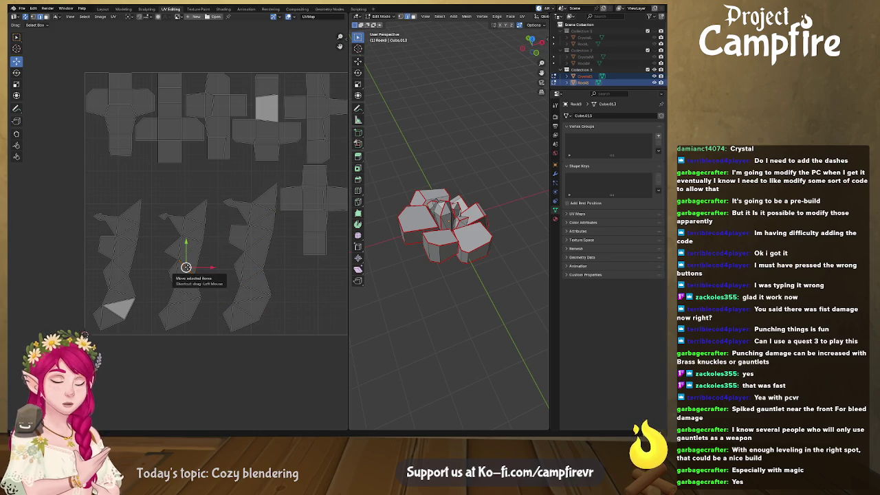
click(186, 268)
key(s)
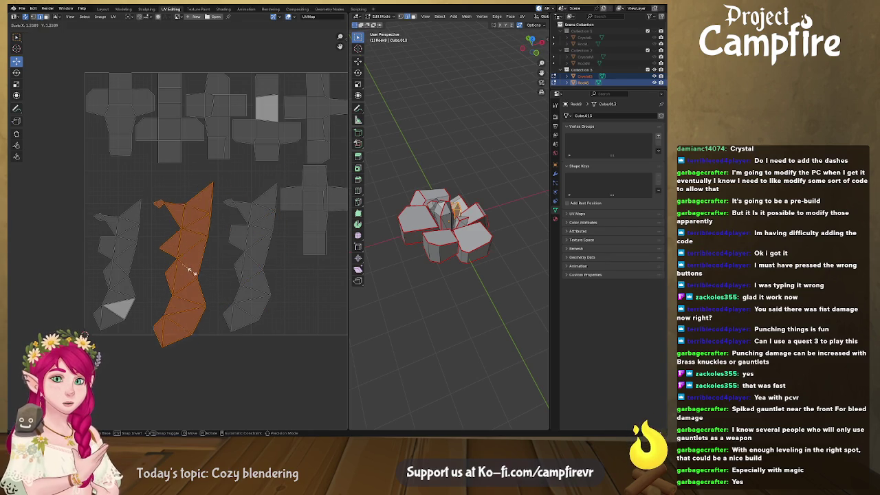
click(193, 273)
key(g)
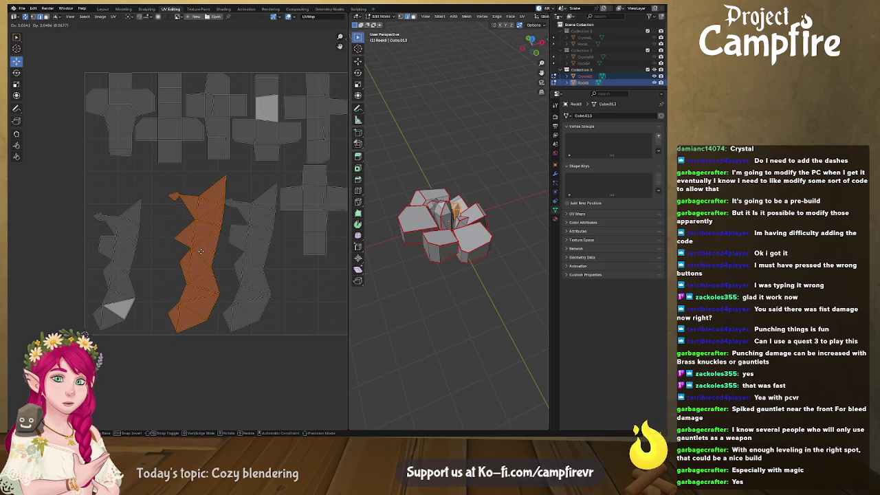
click(203, 246)
right_click(206, 254)
click(205, 252)
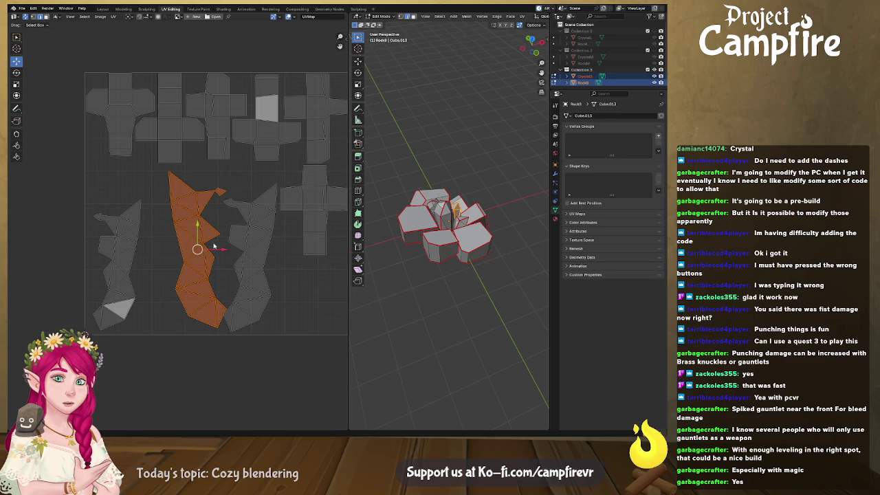
key(r)
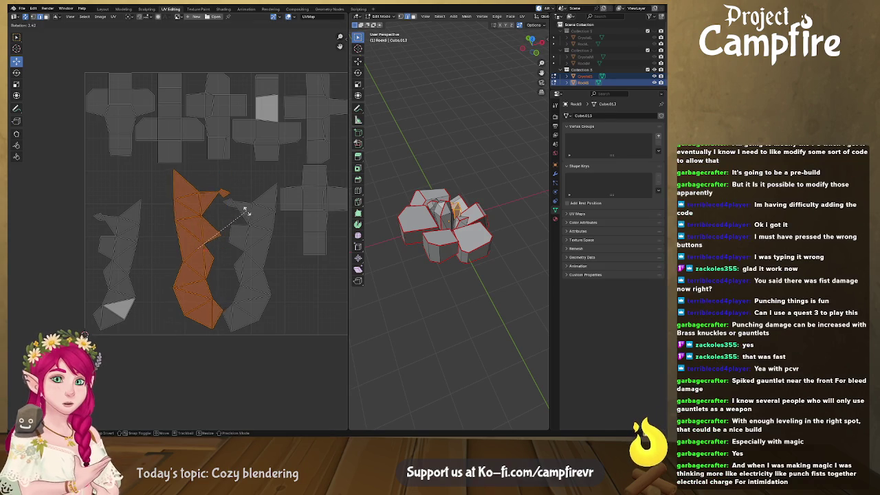
click(214, 246)
key(g)
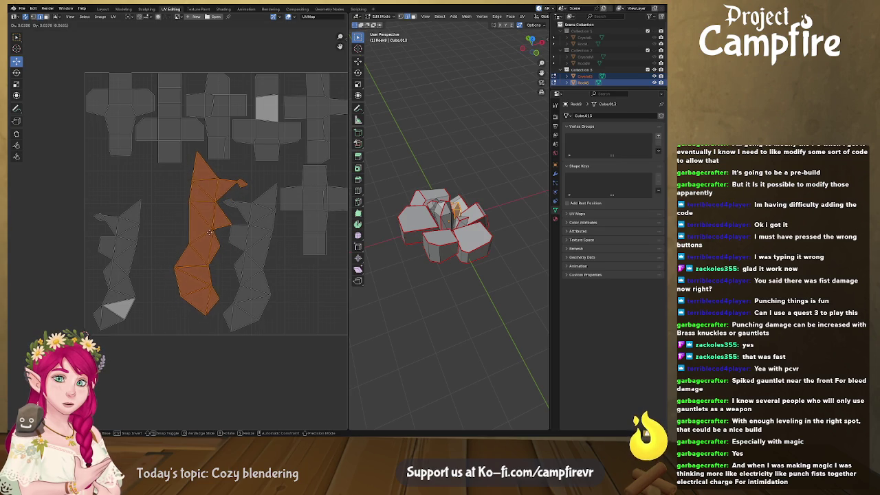
click(208, 231)
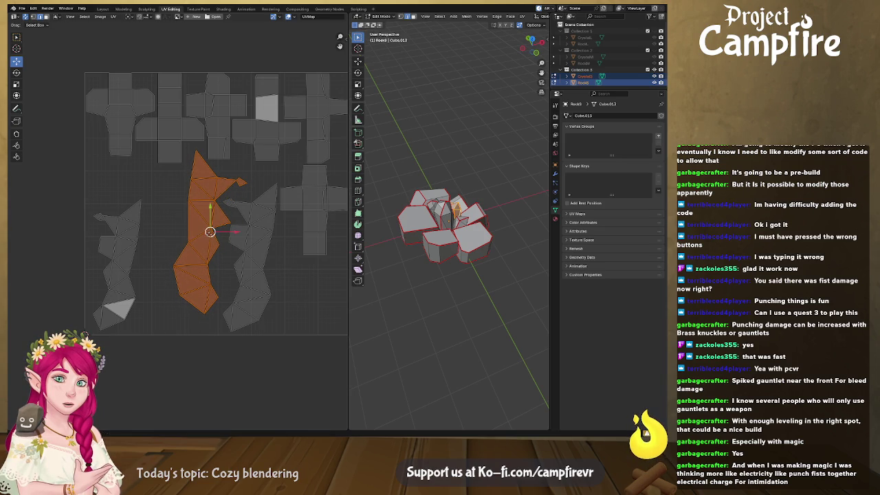
- Flip the left crystal island vertically, rotate and enlarge it, and nudge it upward
drag(158, 198, 91, 336)
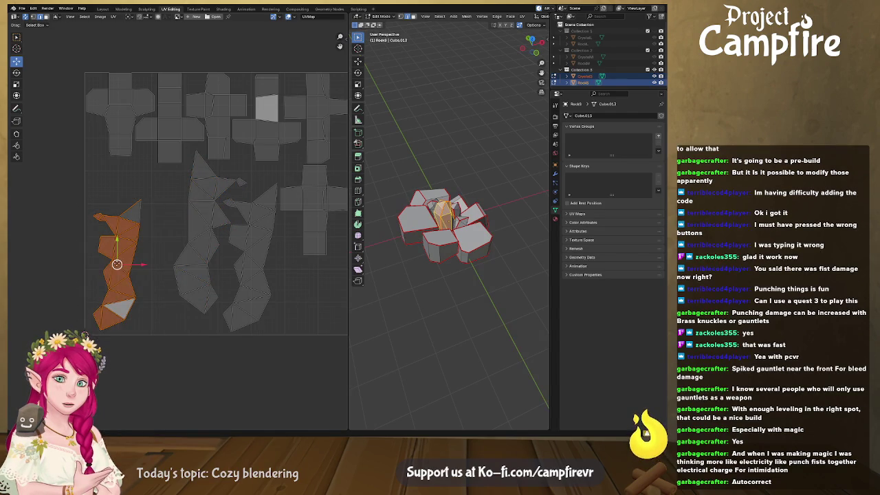
drag(117, 264, 154, 257)
right_click(151, 259)
click(151, 260)
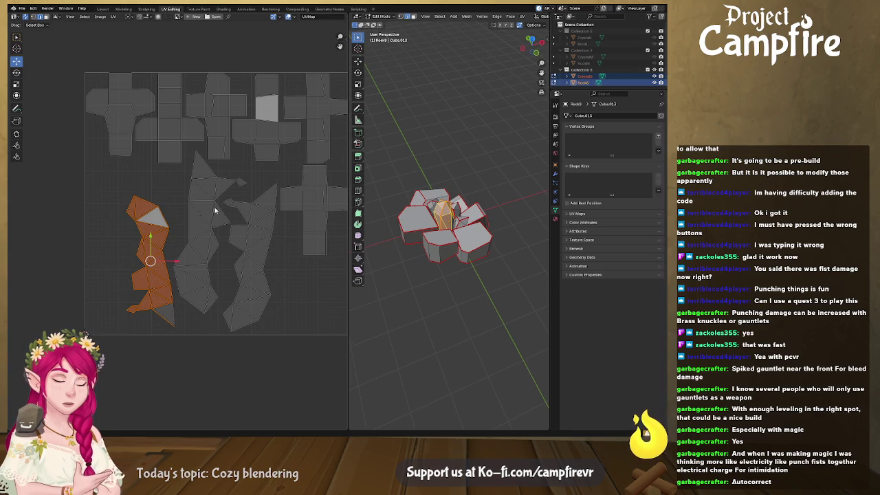
key(r)
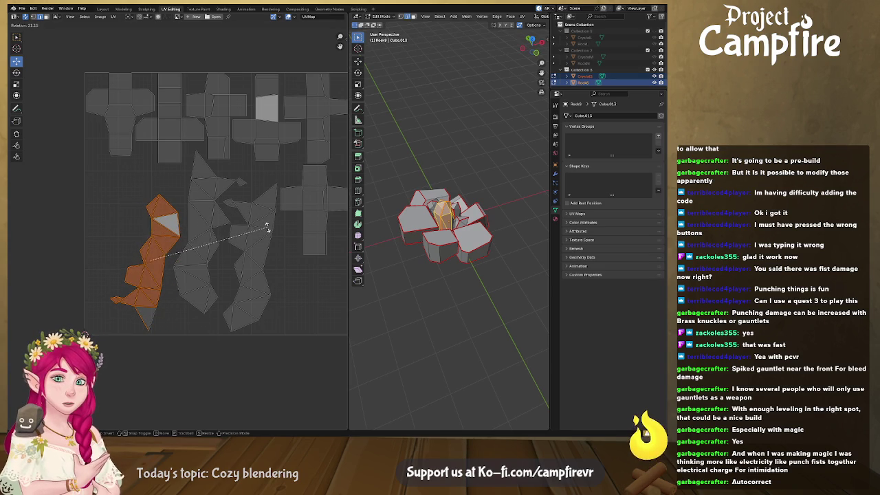
key(s)
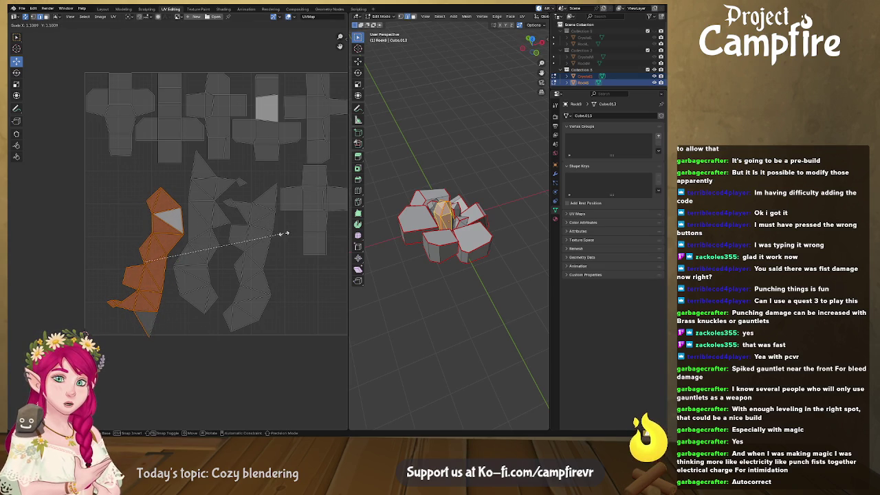
click(284, 233)
drag(145, 262, 147, 249)
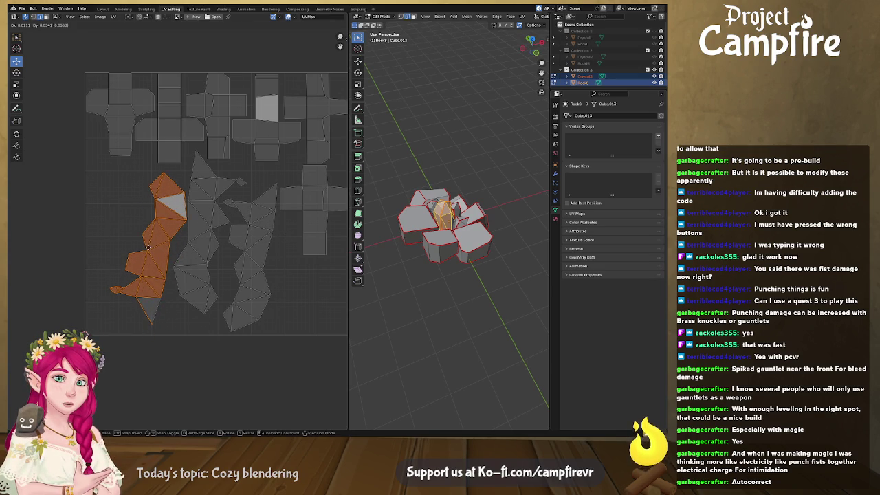
- Flip the last strip island with S Y -1, rotate it upright, and place it at the left edge
scroll(87, 233, down, 5)
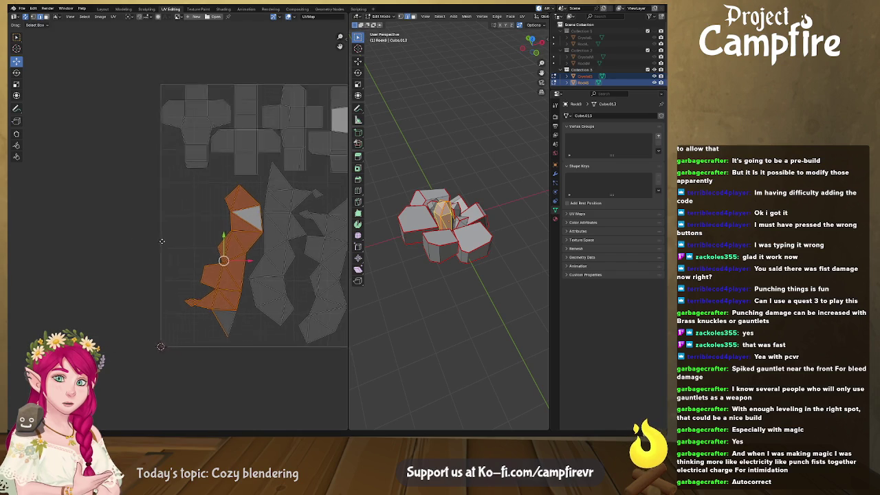
mouse_move(206, 227)
mouse_down()
mouse_move(86, 220)
mouse_move(205, 254)
mouse_up()
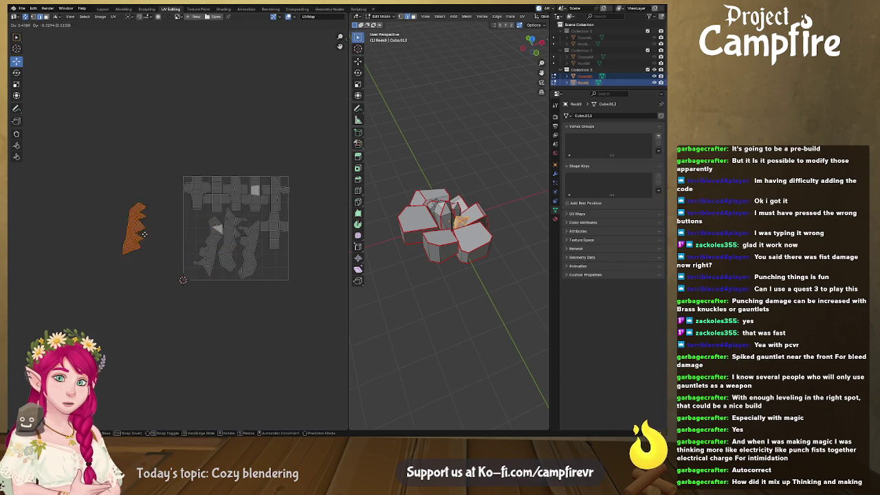
scroll(205, 254, up, 5)
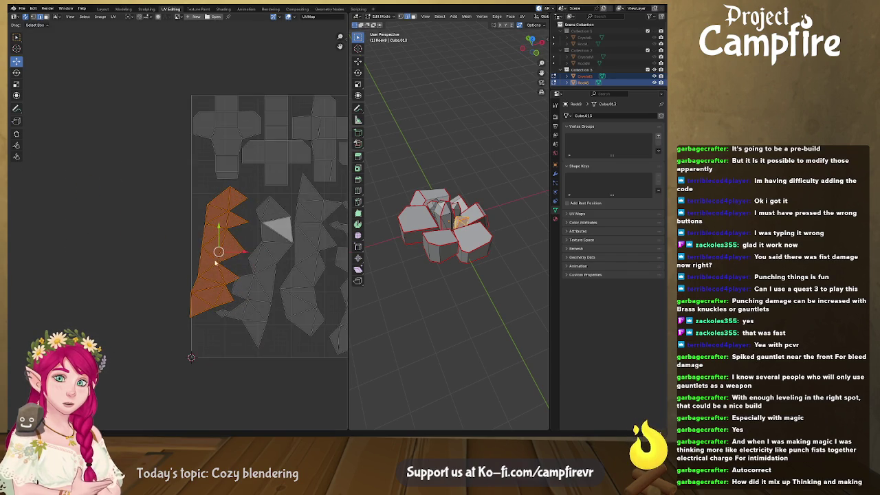
right_click(127, 266)
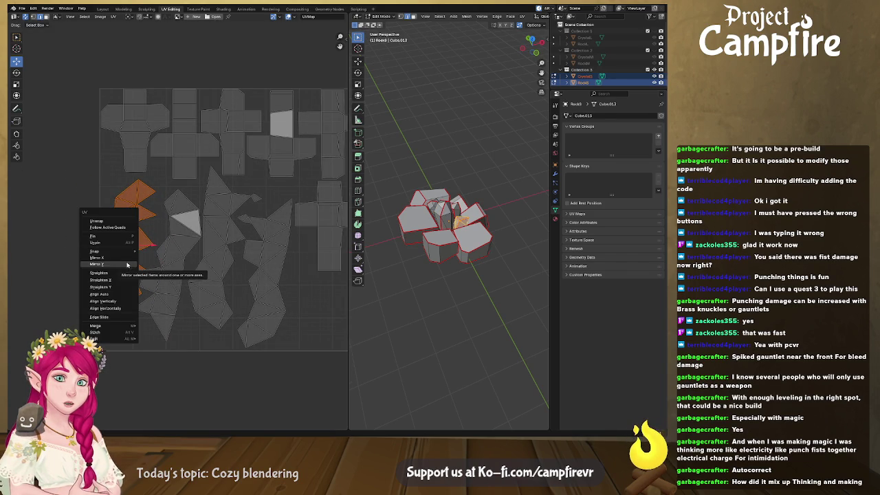
click(127, 266)
text(sy)
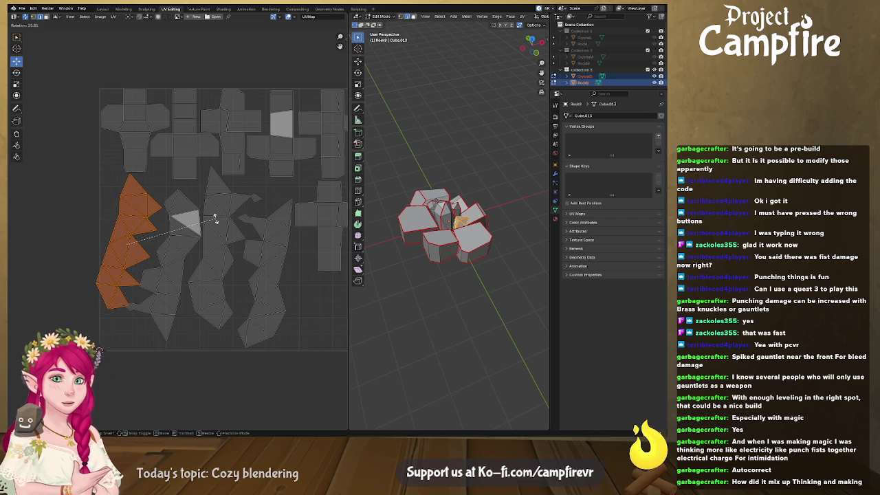
text(-1)
key(Return)
key(g)
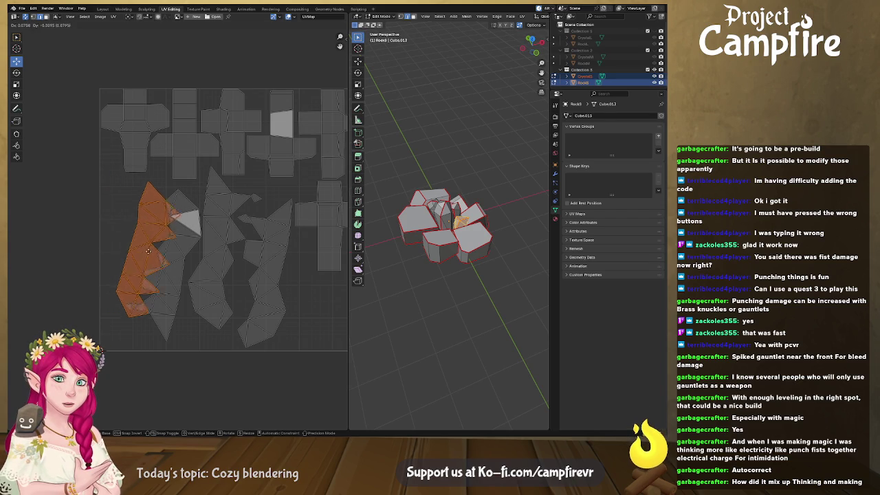
click(134, 260)
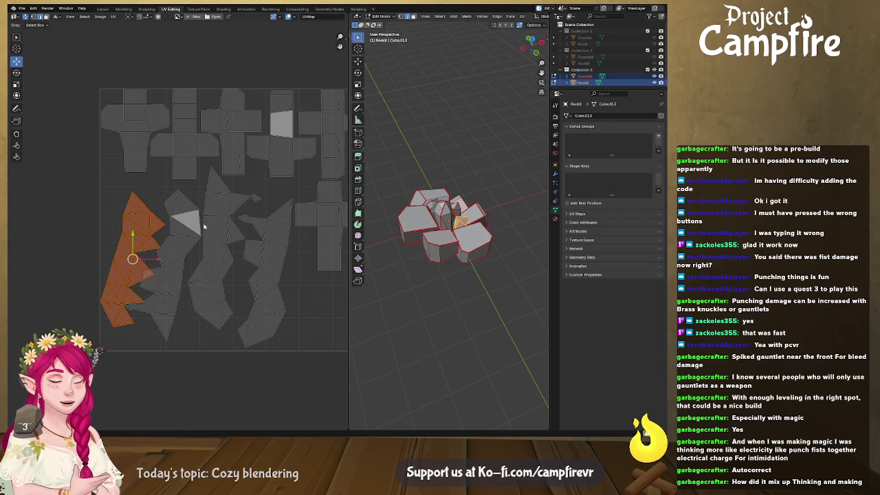
key(r)
click(176, 226)
key(g)
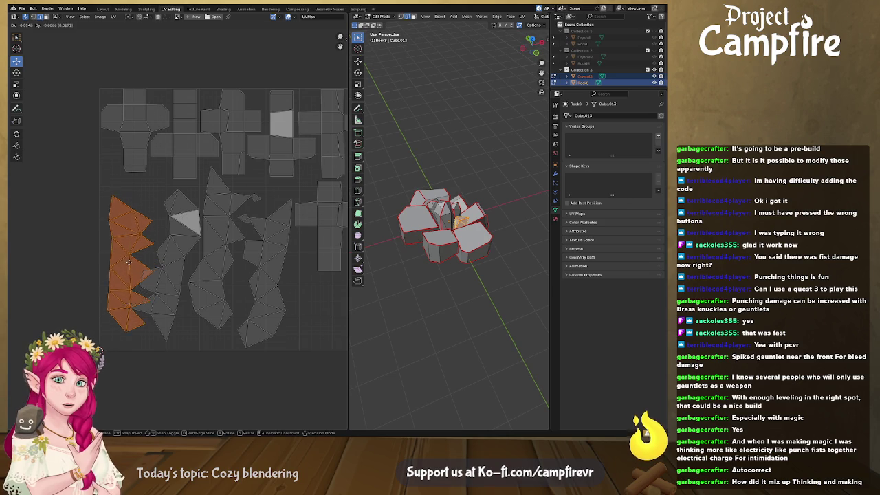
click(124, 265)
- Rotate the next strip-shaped island upright and shift it higher in the square
click(167, 293)
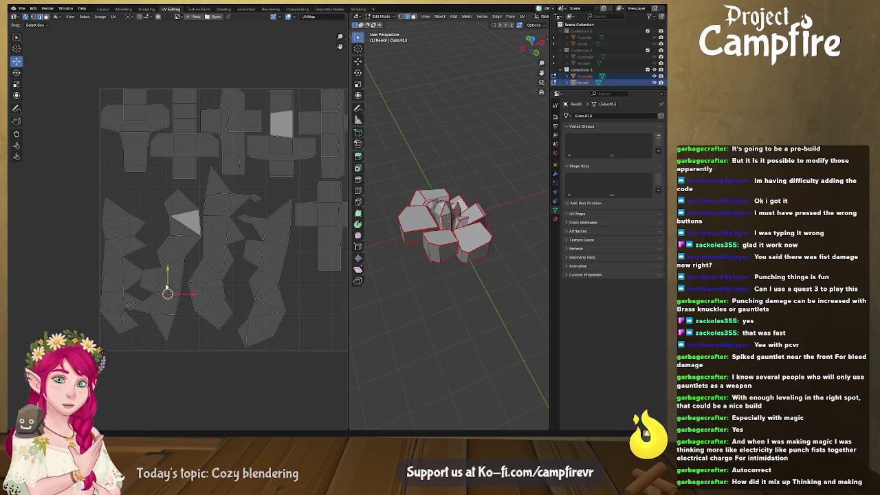
click(183, 257)
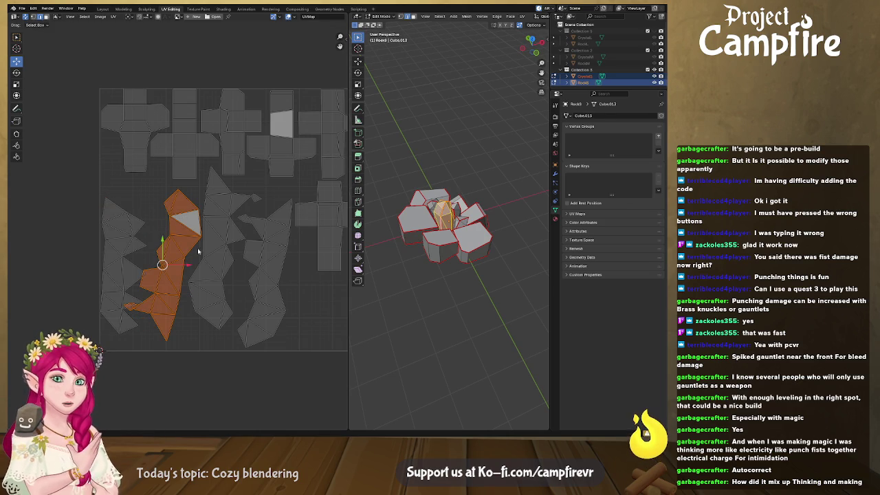
key(r)
click(207, 215)
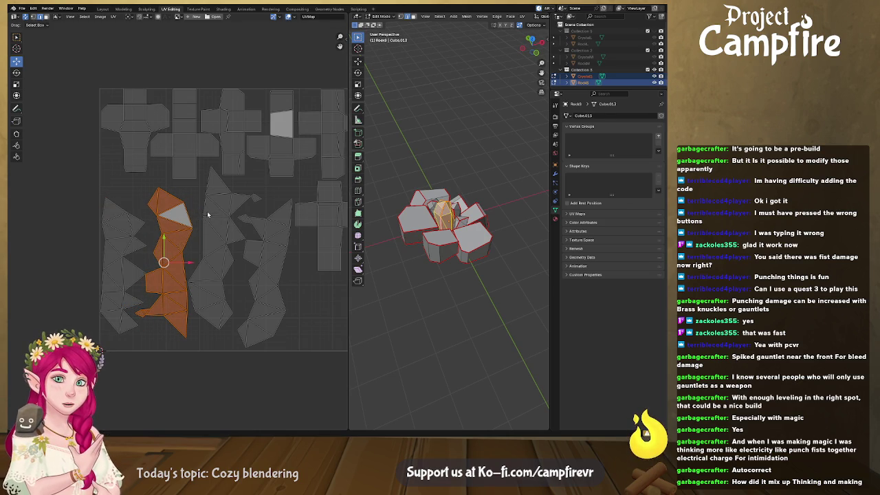
mouse_move(164, 262)
mouse_down()
mouse_move(161, 236)
mouse_move(161, 271)
mouse_up()
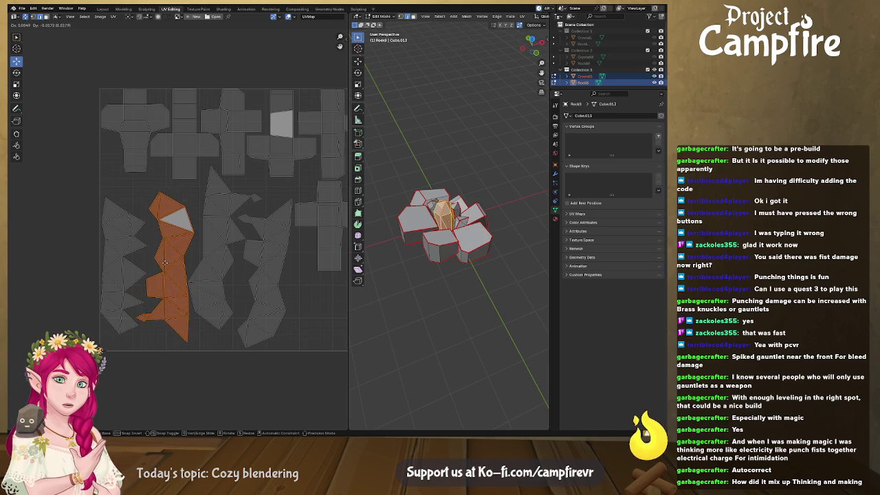
drag(161, 270, 126, 381)
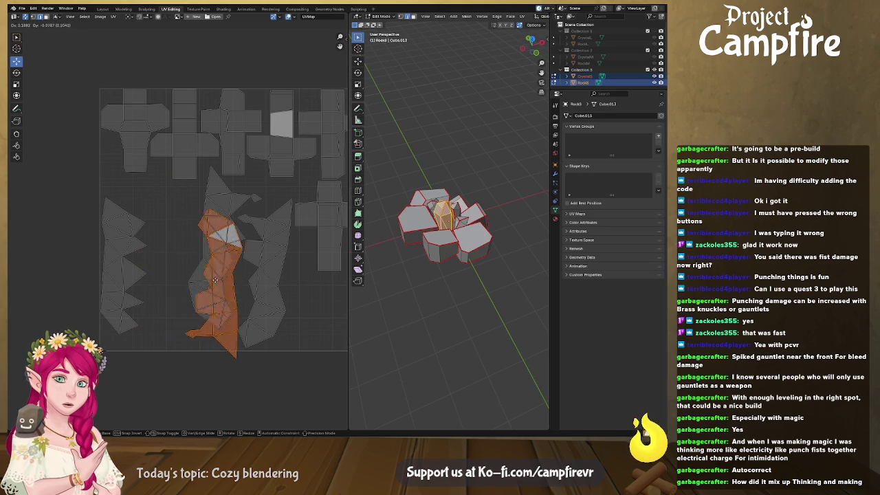
right_click(125, 381)
key(alt+a)
scroll(183, 276, down, 3)
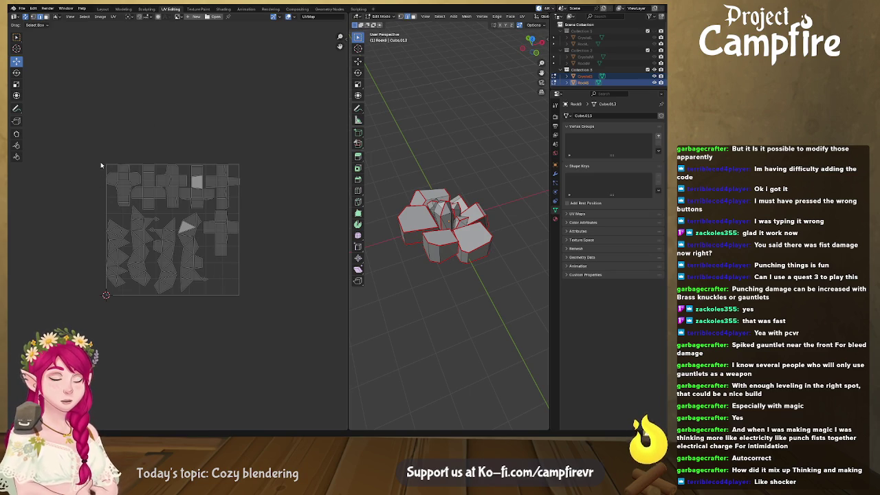
- Centre the UV square in the editor and check the UV menu without applying anything
scroll(95, 230, up, 3)
middle_drag(94, 233, 102, 241)
click(113, 16)
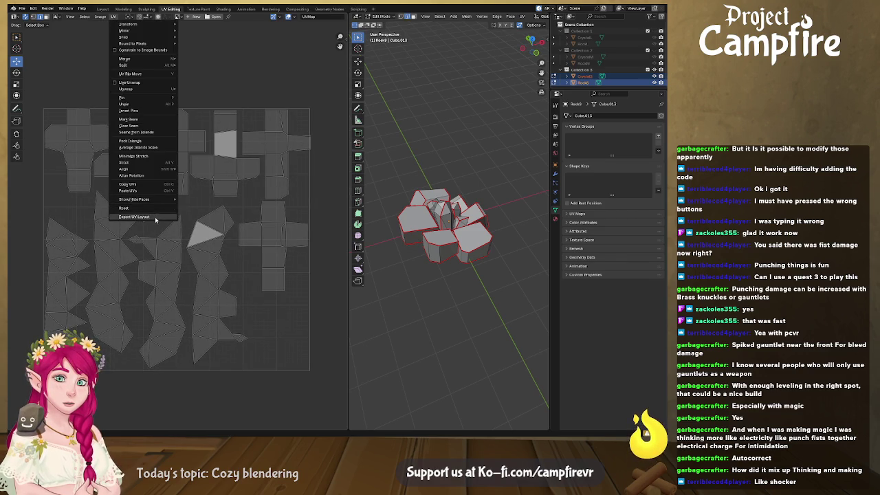
key(Escape)
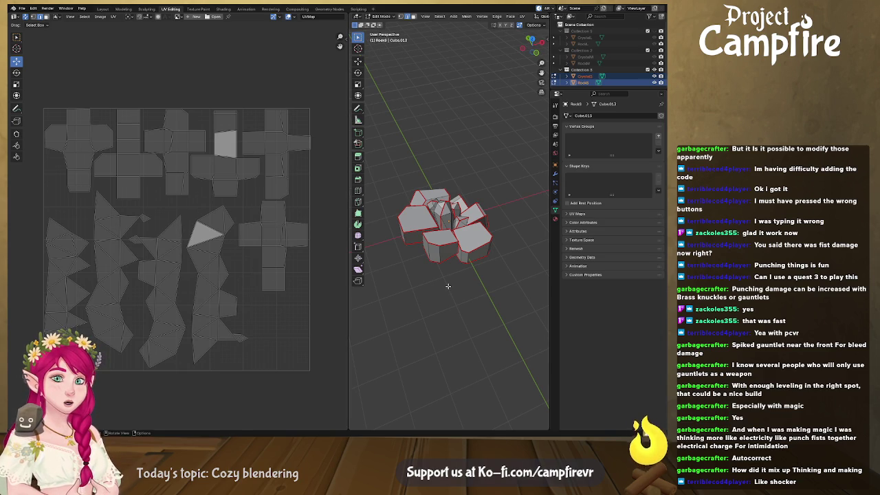
- Save over the older-version CrystalCluster.blend and return to the Layout workspace
key(ctrl+s)
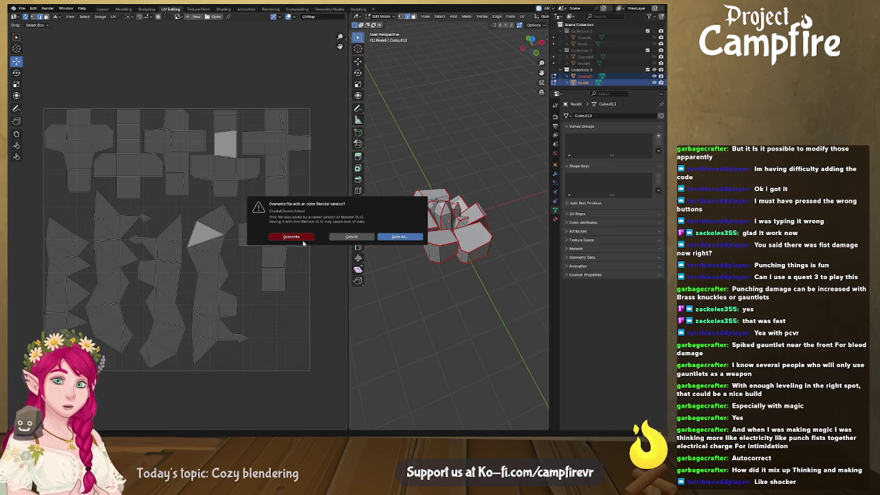
click(305, 238)
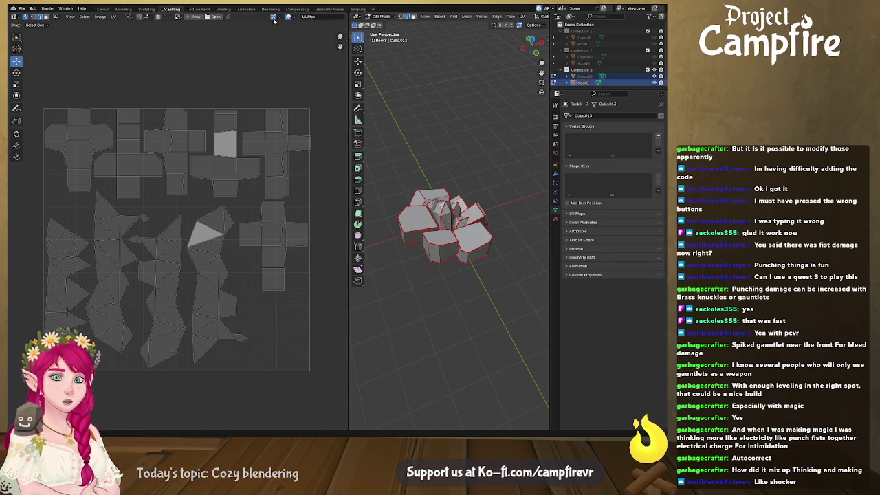
click(103, 8)
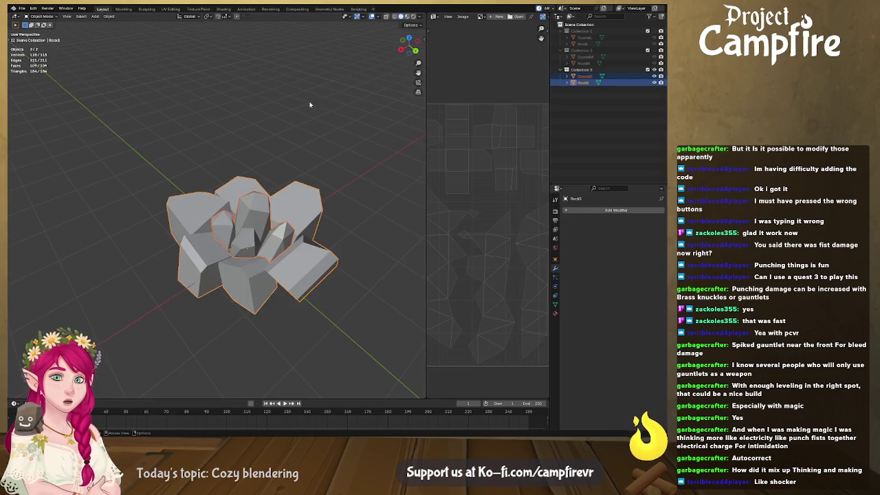
- Hide the current crystal and rock cluster, show the other one, and select its crystal and rock
click(314, 133)
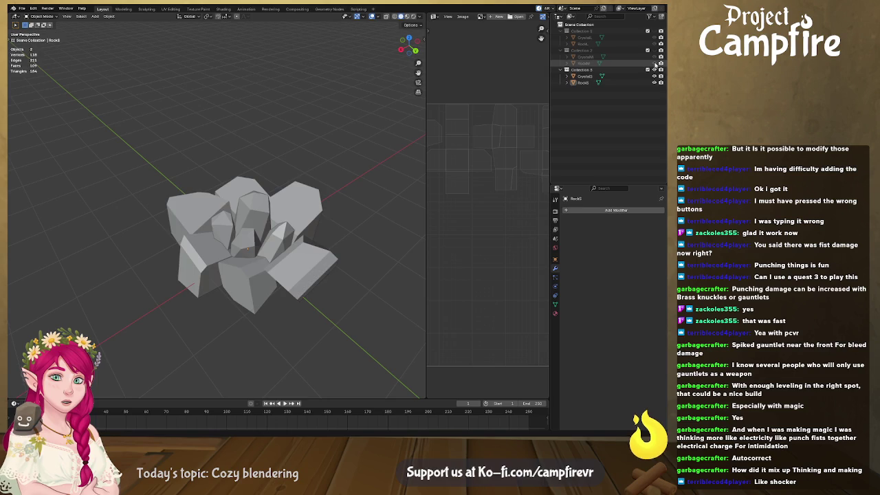
click(653, 70)
click(654, 50)
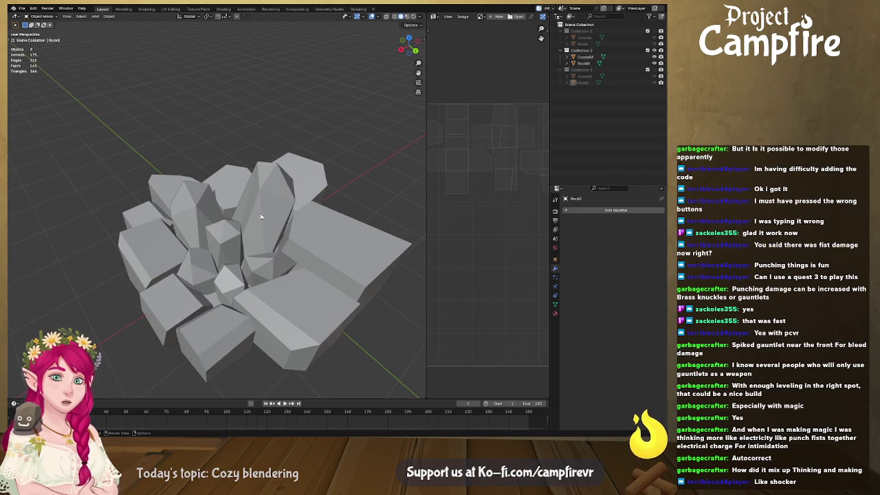
scroll(294, 227, down, 1)
click(281, 254)
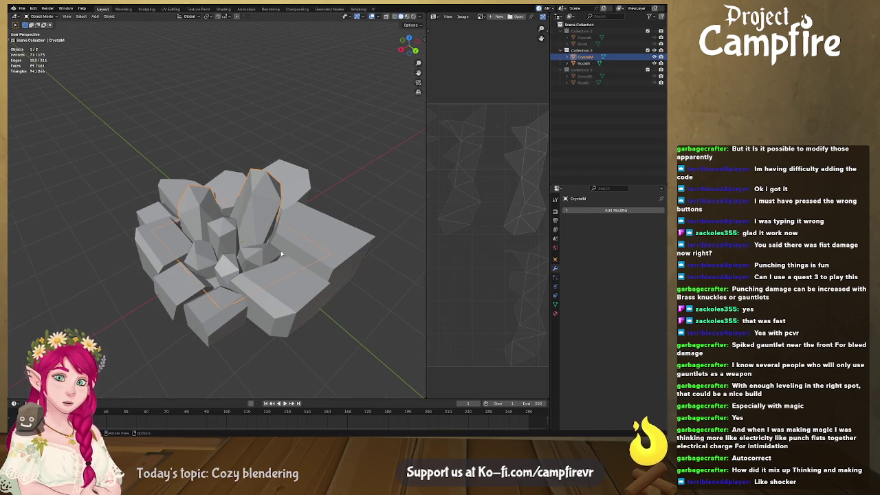
click(323, 250)
scroll(303, 269, up, 2)
- Enter Edit Mode on the crystal and select one of its faces
mouse_move(303, 269)
middle_down()
mouse_move(305, 218)
mouse_move(251, 239)
middle_up()
click(258, 249)
key(Tab)
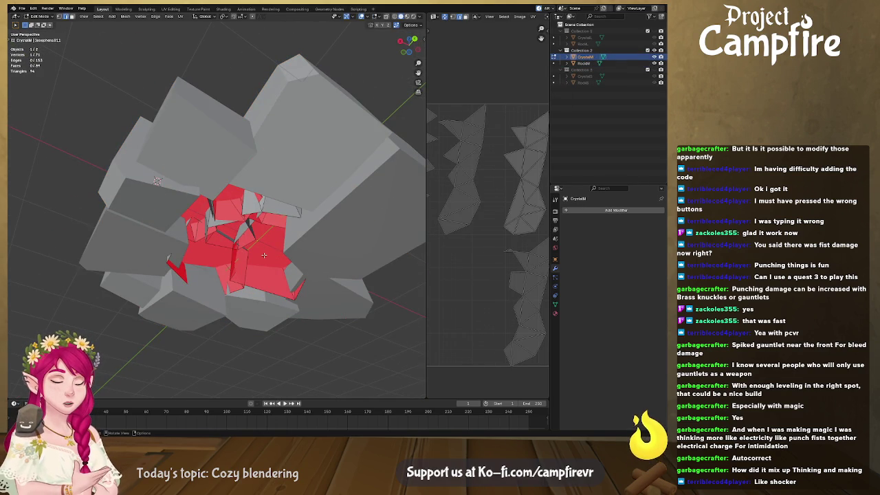
click(264, 255)
mouse_move(265, 256)
middle_down()
mouse_move(249, 296)
mouse_move(239, 214)
mouse_move(256, 212)
mouse_move(262, 287)
mouse_move(270, 270)
mouse_move(242, 291)
middle_up()
right_click(248, 297)
key(Escape)
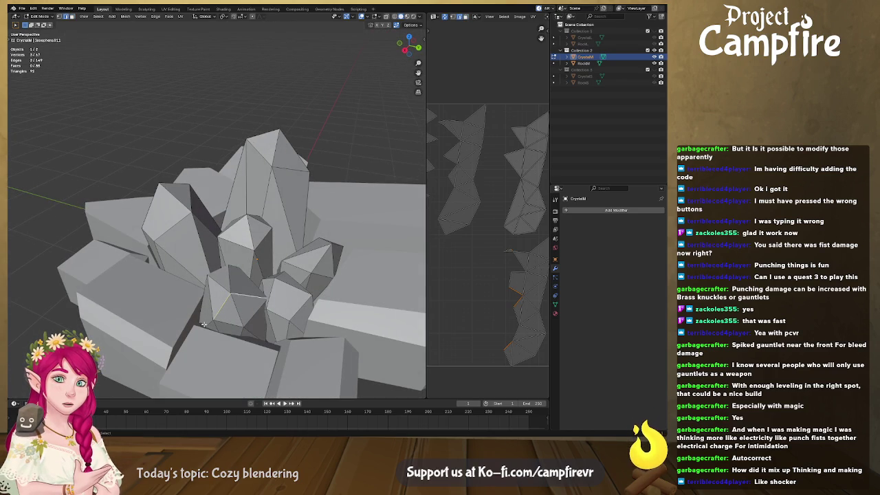
- Mark the selected crystal edges, then another crystal edge, as seams
mouse_move(213, 313)
middle_down()
mouse_move(216, 249)
mouse_move(155, 193)
mouse_move(225, 186)
middle_up()
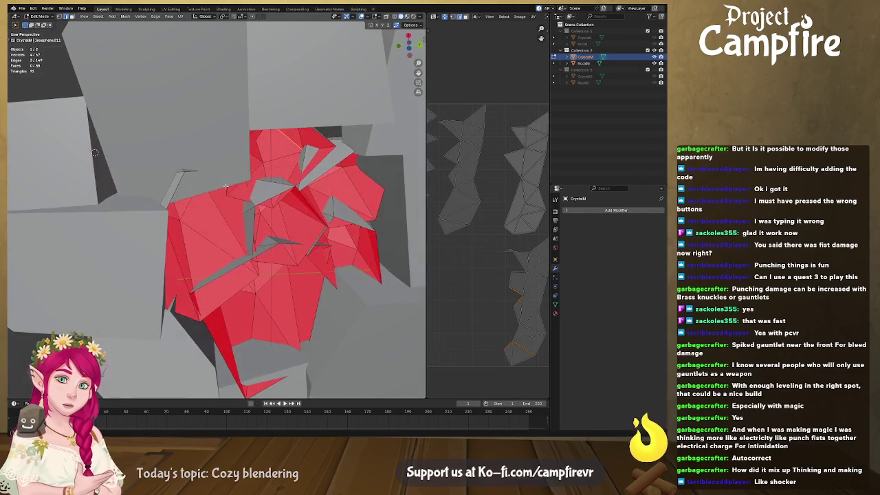
middle_drag(322, 147, 283, 273)
right_click(243, 262)
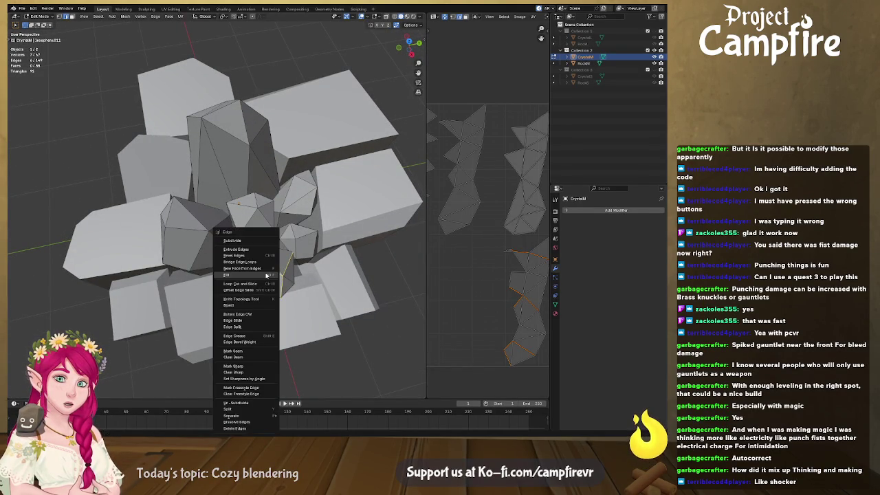
click(260, 354)
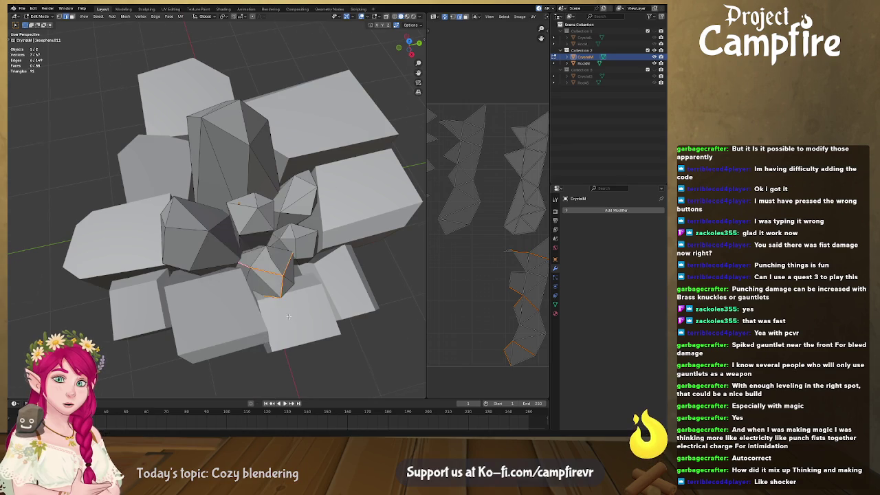
middle_drag(261, 354, 273, 295)
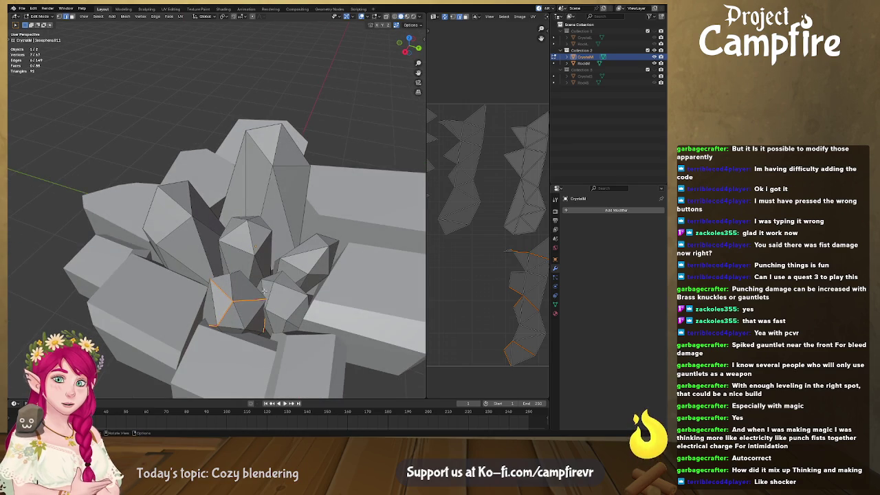
click(284, 286)
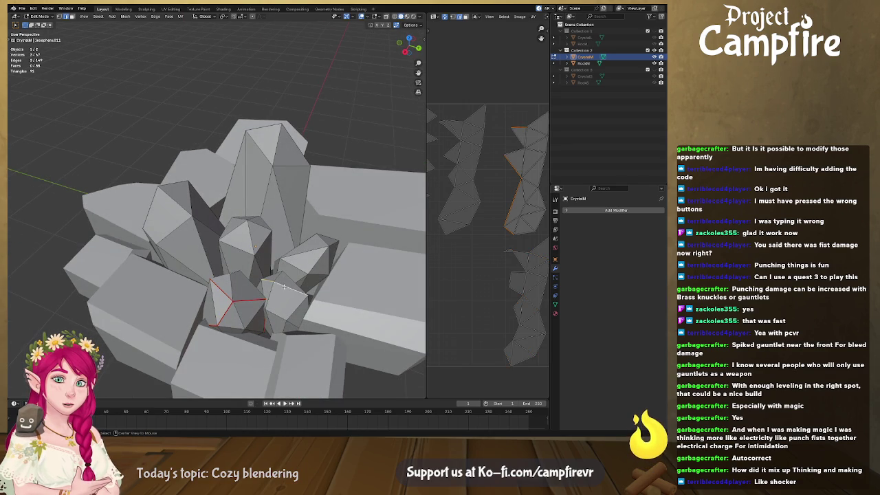
mouse_move(284, 286)
middle_down()
mouse_move(239, 337)
mouse_move(267, 262)
middle_up()
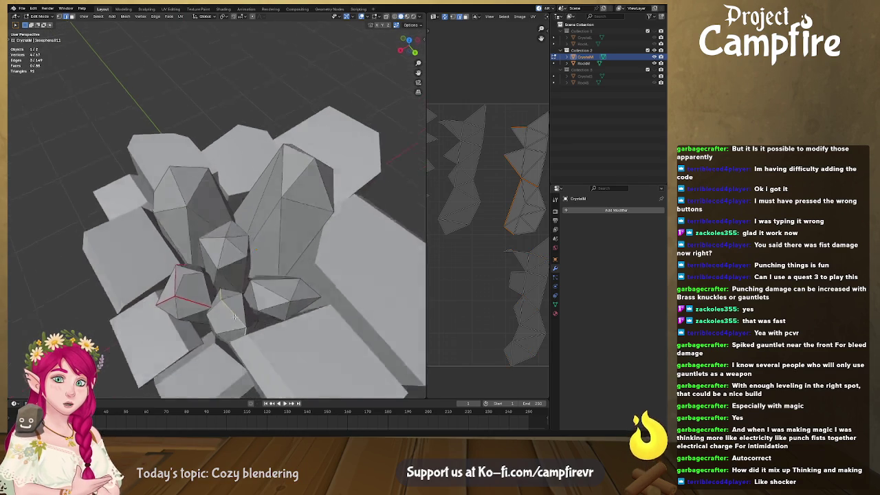
right_click(264, 258)
click(265, 259)
middle_drag(265, 258, 311, 237)
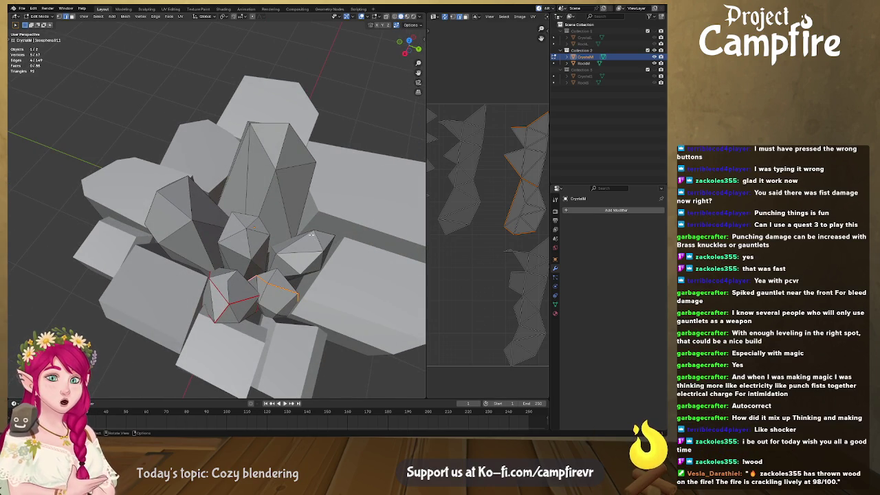
mouse_move(347, 263)
middle_down()
mouse_move(265, 289)
mouse_move(278, 253)
mouse_move(247, 303)
middle_up()
- Mark seams on the lower crystal's edges and one more crystal edge
shift+click(278, 254)
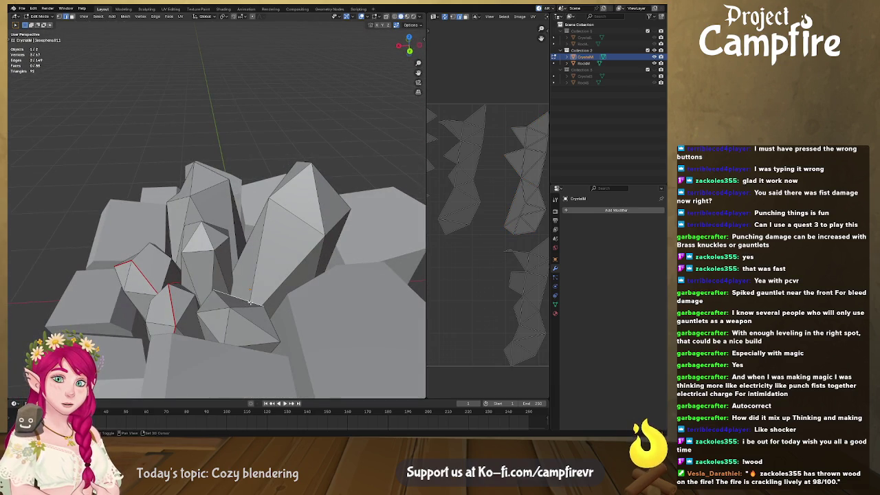
shift+click(244, 315)
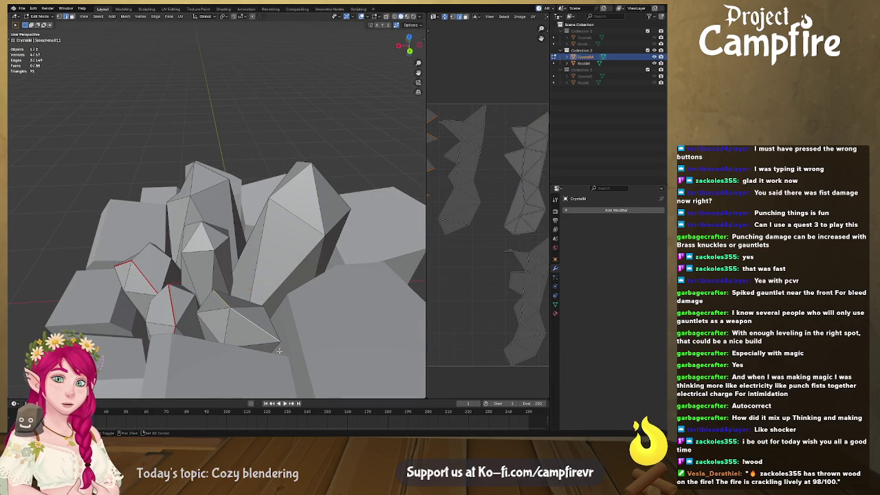
right_click(273, 348)
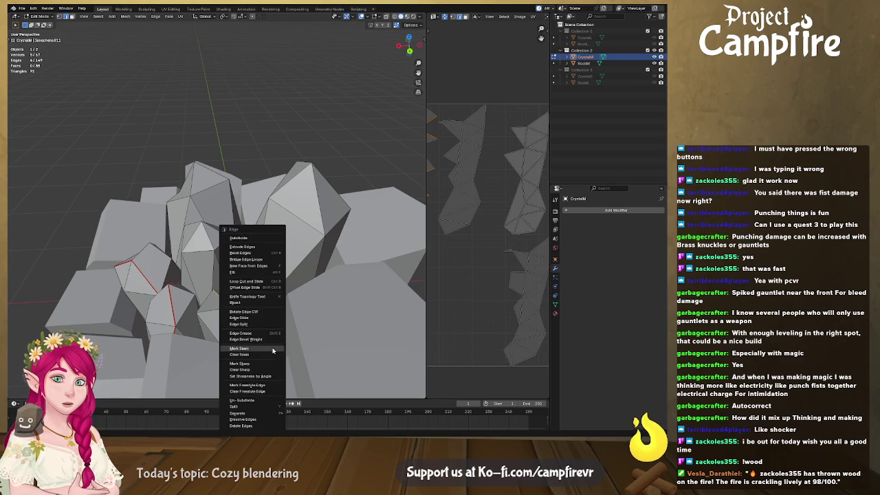
click(273, 350)
middle_drag(273, 350, 262, 259)
click(239, 236)
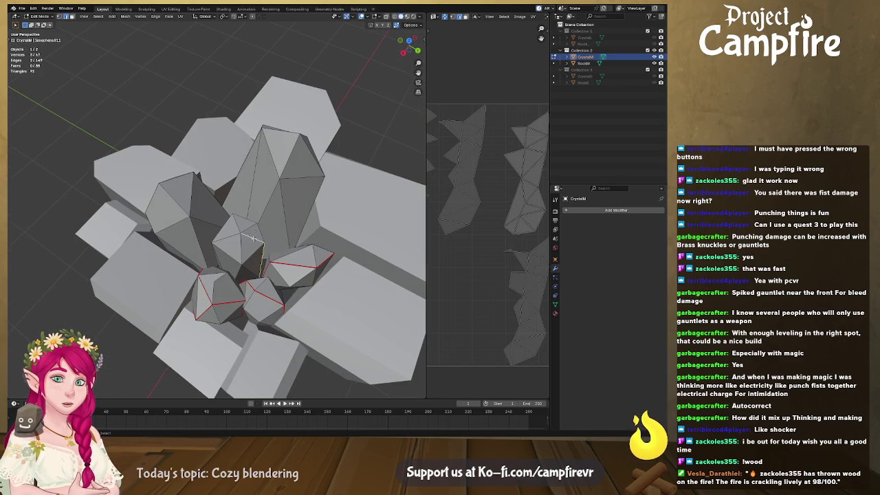
mouse_move(226, 249)
middle_down()
mouse_move(254, 247)
mouse_move(269, 299)
middle_up()
right_click(237, 252)
click(255, 264)
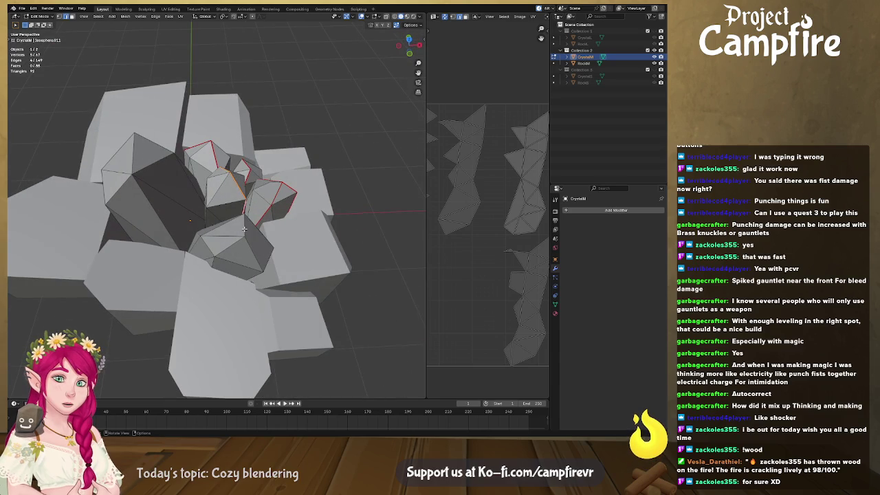
- Mark the last crystal edges as seams with Ctrl+E and return to Object Mode
click(193, 246)
mouse_move(212, 258)
middle_down()
mouse_move(193, 246)
mouse_move(213, 206)
middle_up()
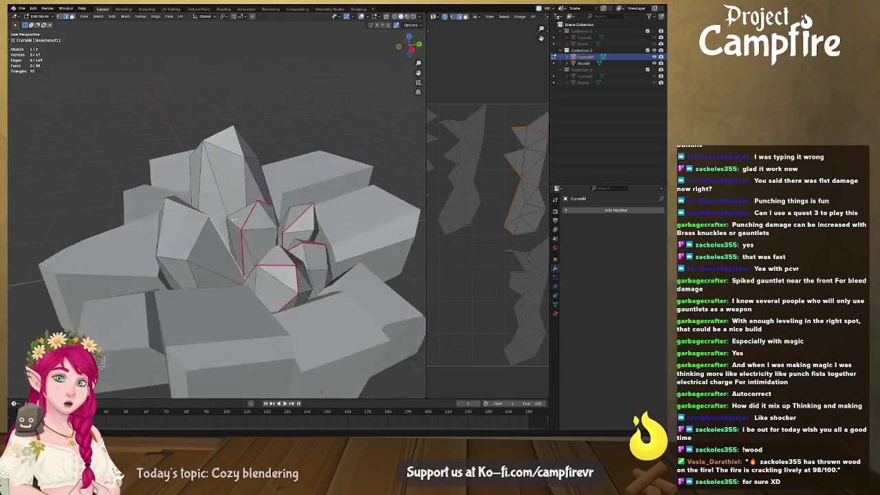
right_click(213, 206)
click(213, 206)
mouse_move(213, 241)
middle_down()
mouse_move(190, 285)
mouse_move(202, 277)
middle_up()
click(202, 277)
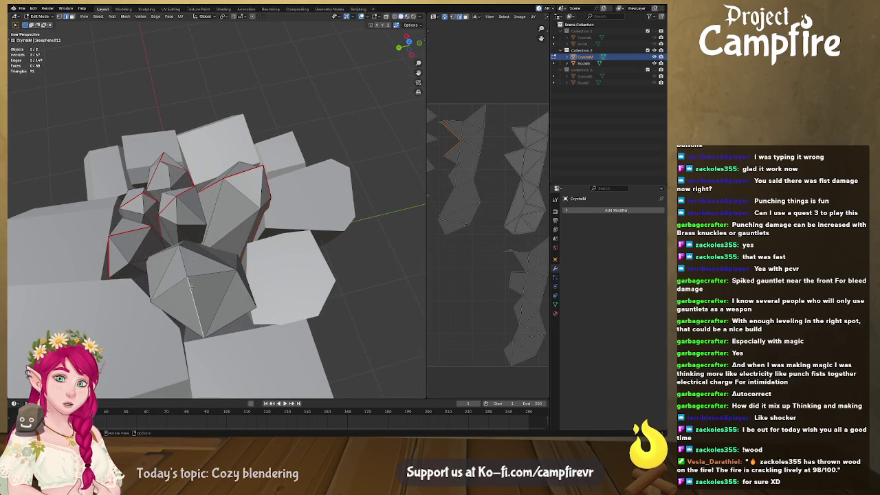
middle_drag(172, 282, 192, 276)
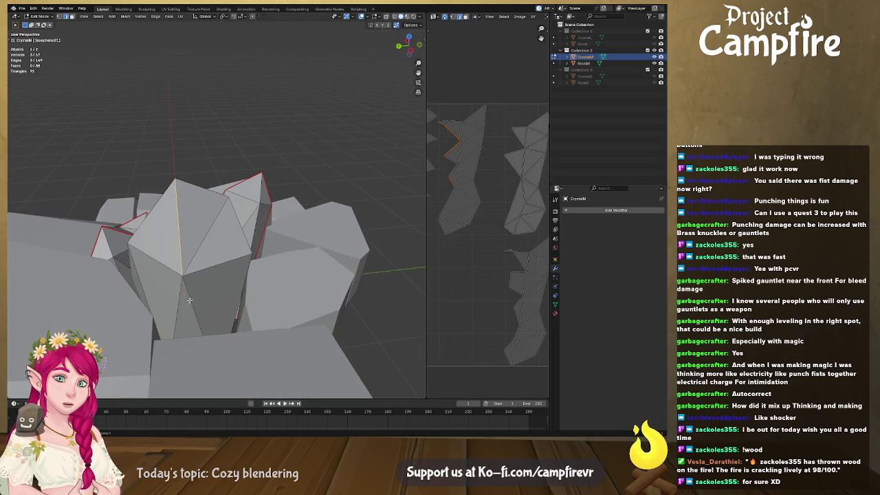
mouse_move(179, 311)
middle_down()
mouse_move(260, 247)
mouse_move(244, 254)
mouse_move(218, 309)
middle_up()
key(ctrl+e)
click(227, 282)
key(Tab)
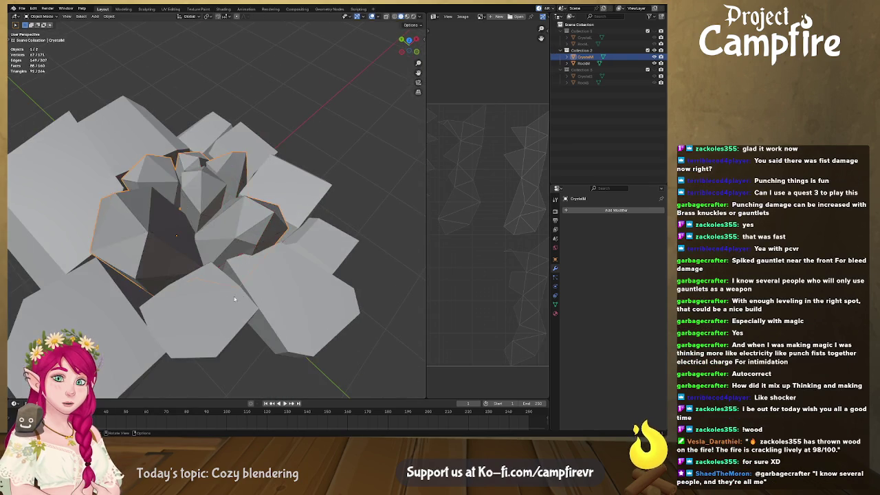
- Enter Edit Mode on the rock ring, clear the selection, and select two rock cube faces
scroll(227, 296, down, 3)
scroll(226, 295, down, 2)
click(212, 268)
key(Tab)
mouse_move(212, 268)
middle_down()
mouse_move(310, 287)
mouse_move(241, 208)
mouse_move(231, 96)
mouse_move(260, 258)
mouse_move(271, 247)
mouse_move(267, 230)
mouse_move(263, 277)
mouse_move(244, 264)
middle_up()
key(alt+a)
click(242, 208)
shift+click(260, 258)
right_click(265, 234)
key(Escape)
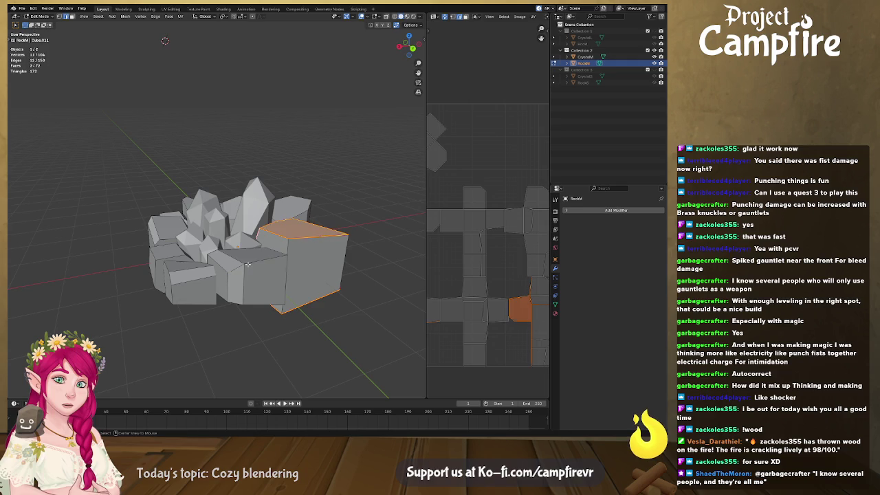
- Mark the selected rock cube edges as seams
click(241, 261)
middle_drag(222, 266, 281, 291)
middle_drag(286, 299, 260, 244)
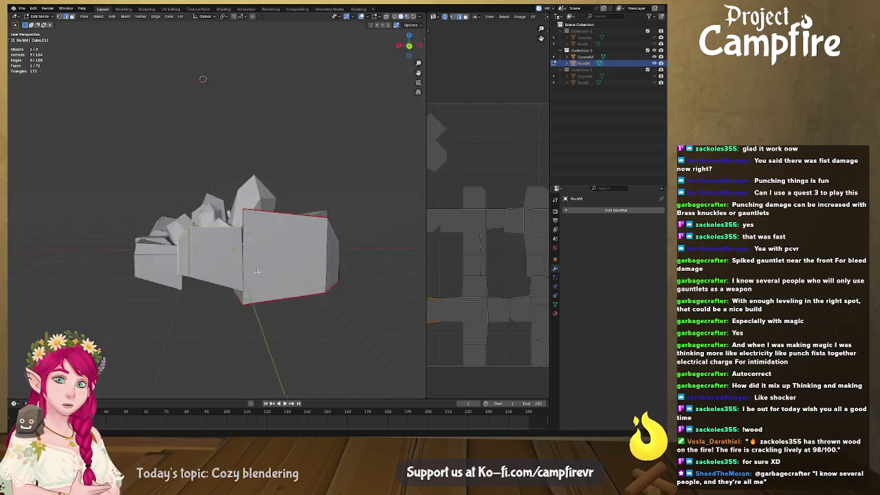
click(229, 194)
middle_drag(229, 194, 278, 281)
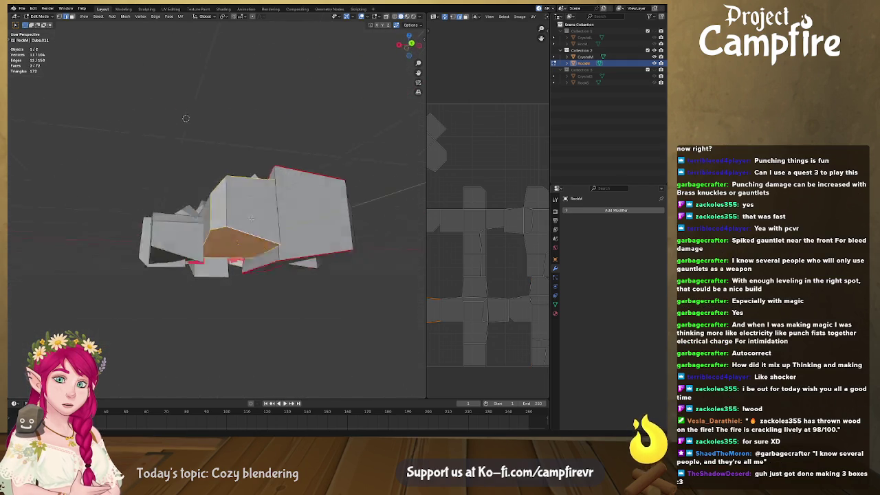
right_click(278, 280)
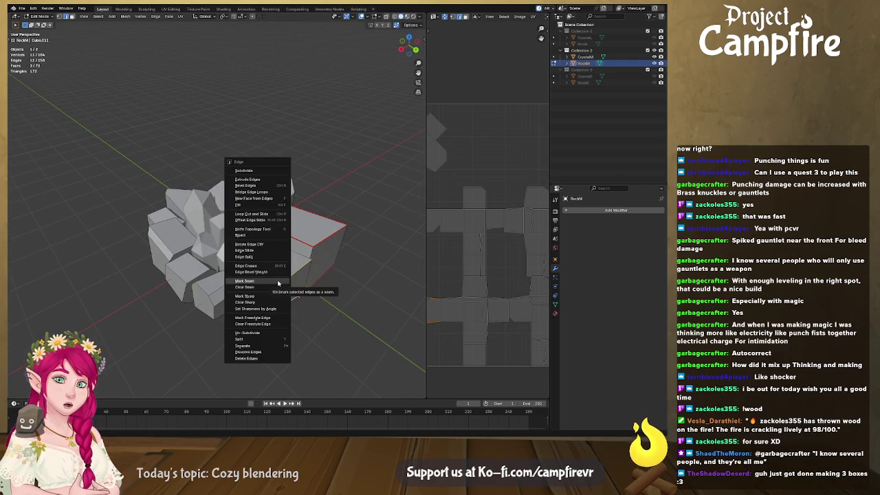
click(278, 288)
middle_drag(286, 289, 292, 282)
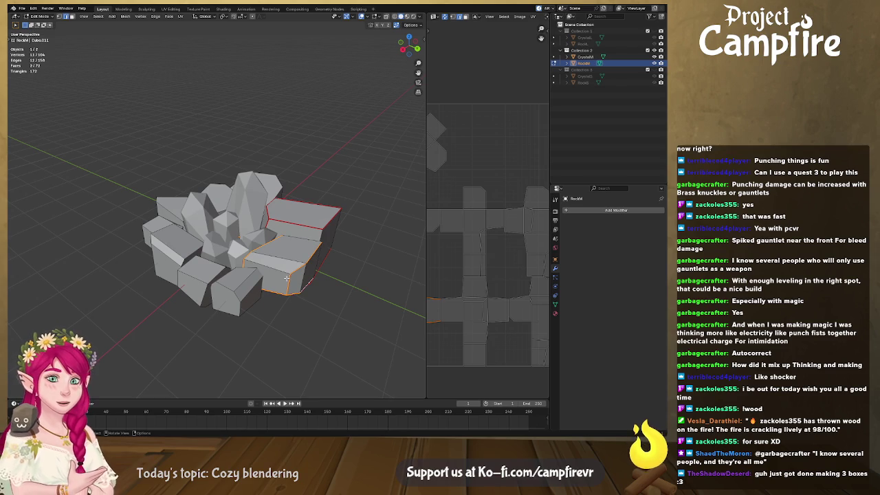
- Mark seams on the edges of two more rock cube faces
scroll(257, 268, down, 1)
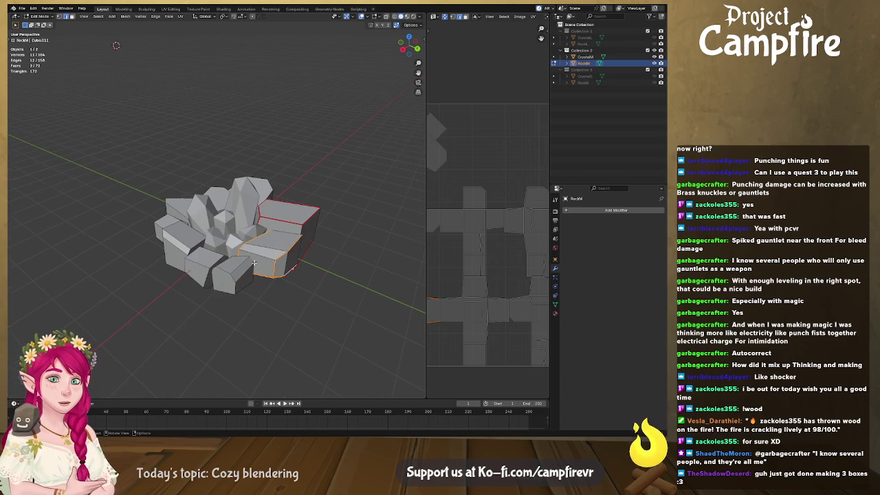
middle_drag(277, 278, 333, 269)
scroll(333, 268, up, 1)
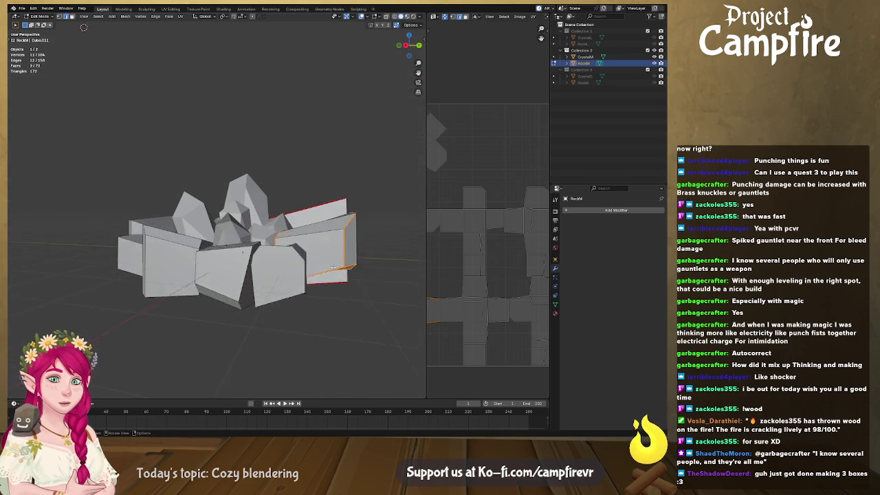
scroll(333, 268, up, 2)
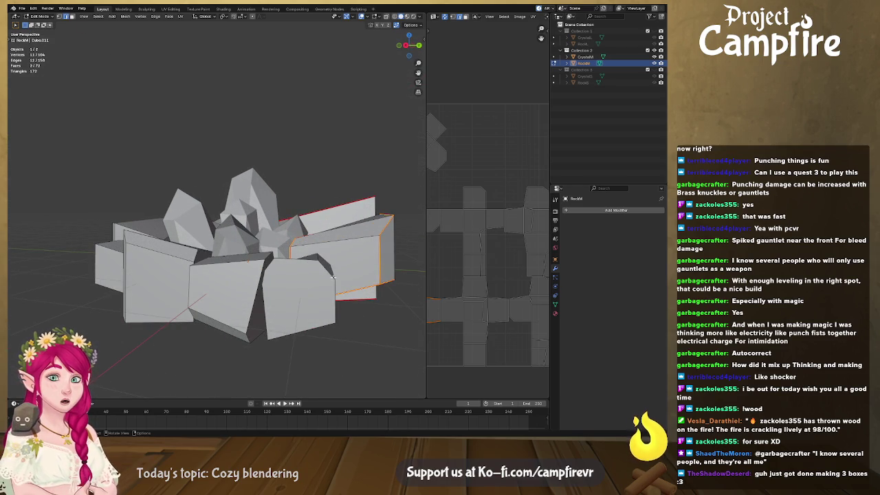
mouse_move(333, 278)
middle_down()
mouse_move(306, 310)
mouse_move(308, 273)
middle_up()
click(287, 328)
shift+click(311, 213)
mouse_move(310, 213)
middle_down()
mouse_move(301, 234)
mouse_move(306, 301)
middle_up()
key(ctrl+e)
click(301, 284)
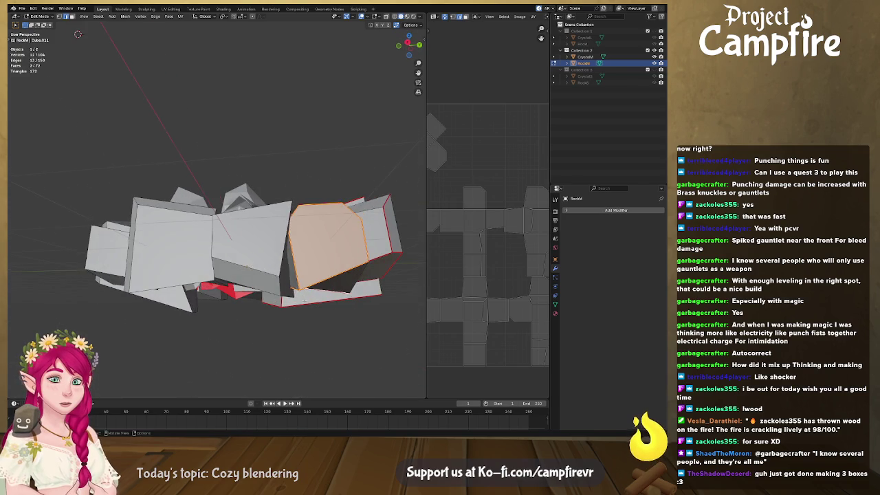
- Select further rock faces and edges, then collapse the UV editor so the 3D view fills the area
click(280, 282)
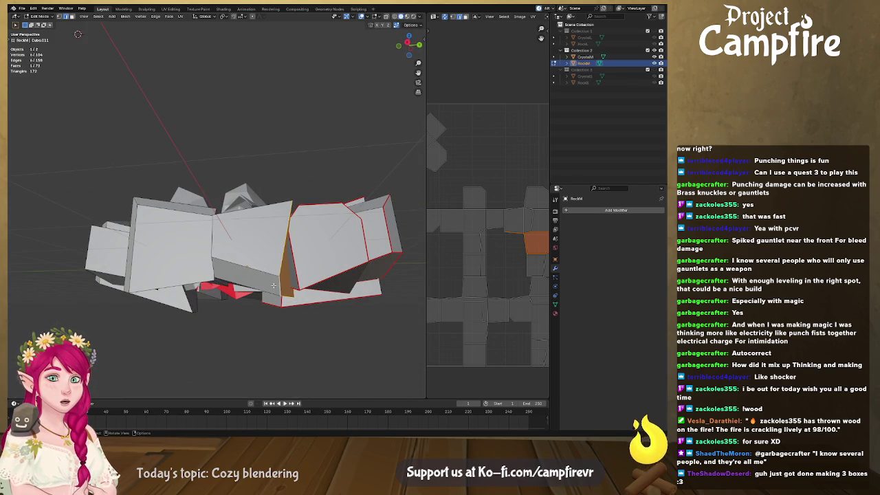
scroll(273, 285, down, 2)
middle_drag(286, 291, 411, 291)
mouse_move(426, 278)
mouse_down()
mouse_move(278, 288)
mouse_move(334, 290)
mouse_up()
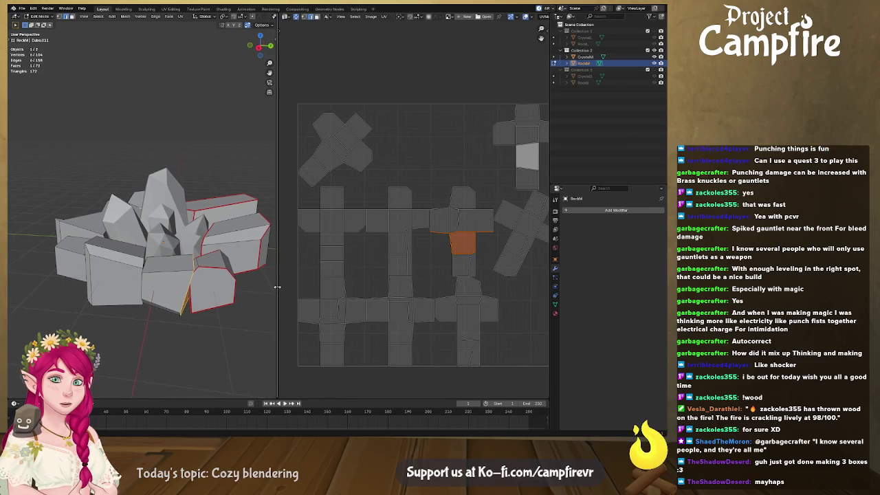
middle_drag(251, 292, 270, 301)
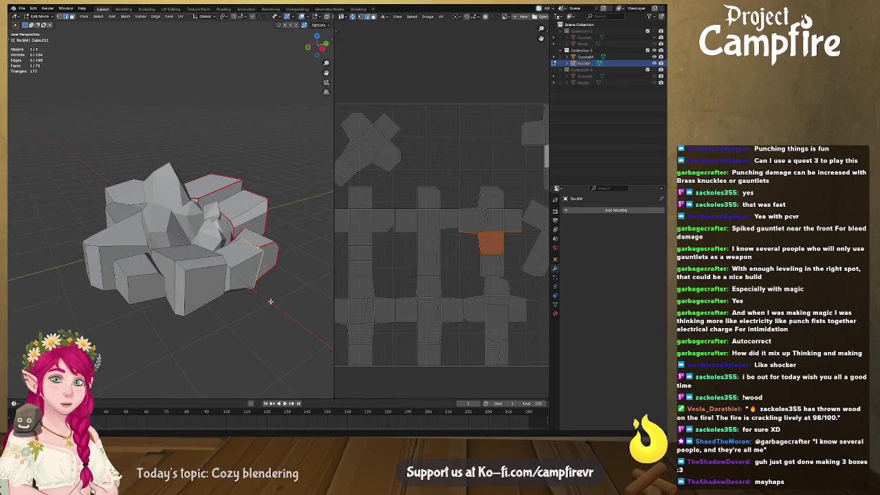
shift+click(230, 278)
middle_drag(230, 278, 215, 191)
shift+click(214, 188)
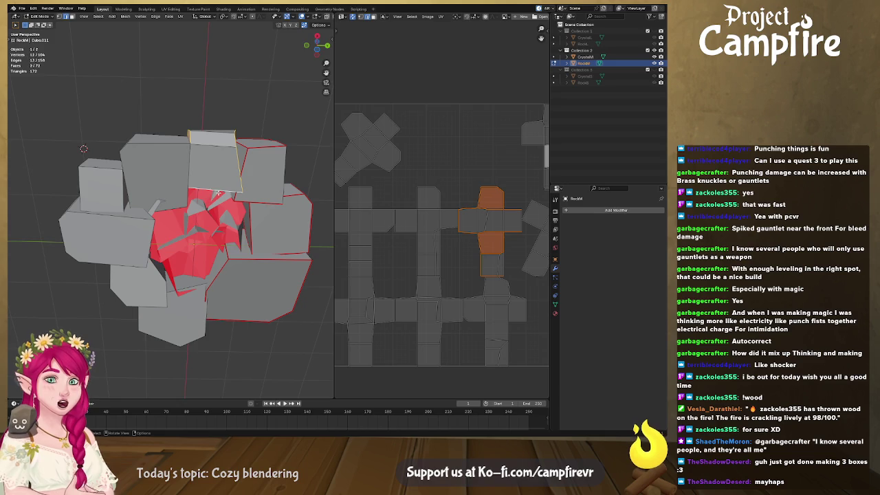
mouse_move(217, 193)
middle_down()
mouse_move(189, 230)
mouse_move(184, 268)
middle_up()
shift+click(190, 229)
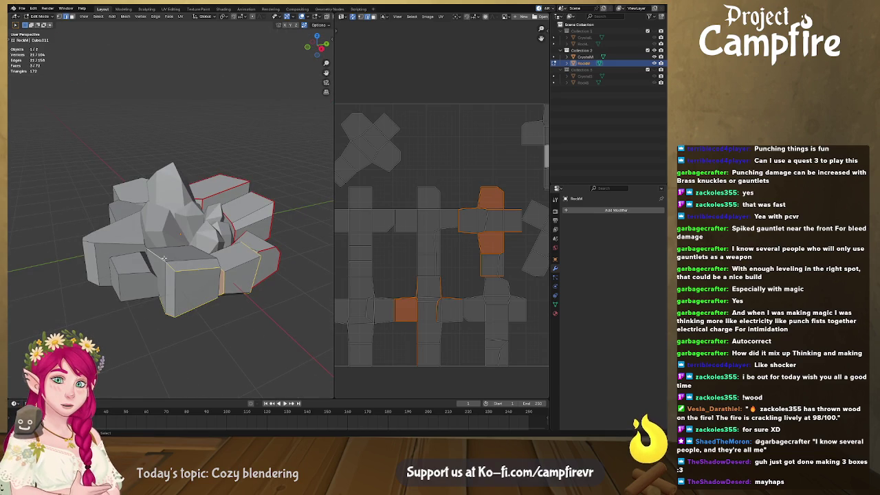
drag(335, 177, 539, 179)
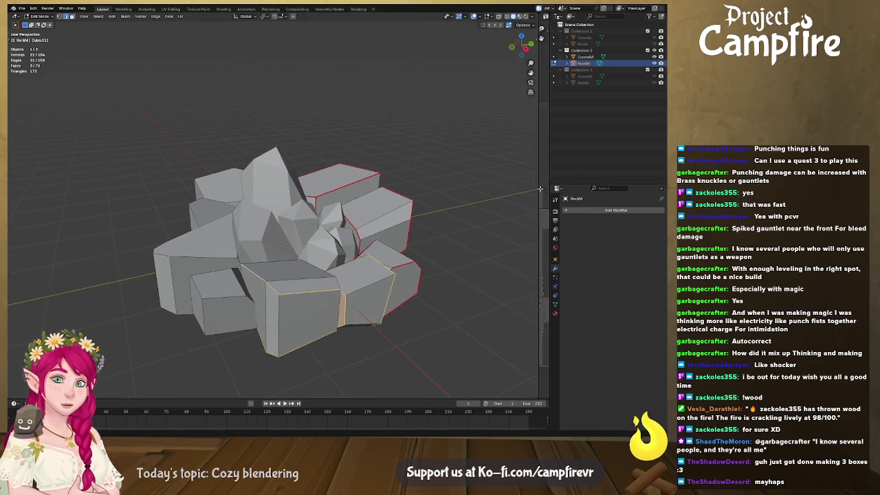
- Drop one edge from the rock selection and mark the remaining edges as seams
mouse_move(295, 307)
middle_down()
mouse_move(281, 276)
mouse_move(300, 261)
middle_up()
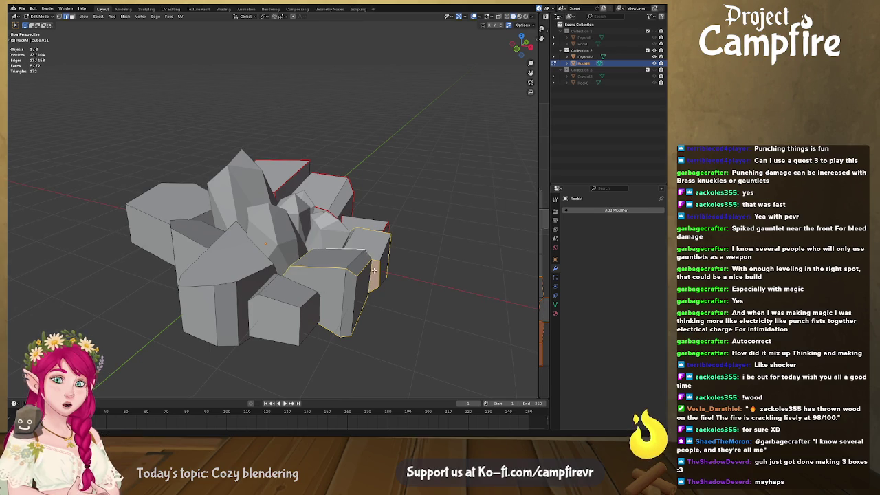
middle_drag(374, 270, 338, 245)
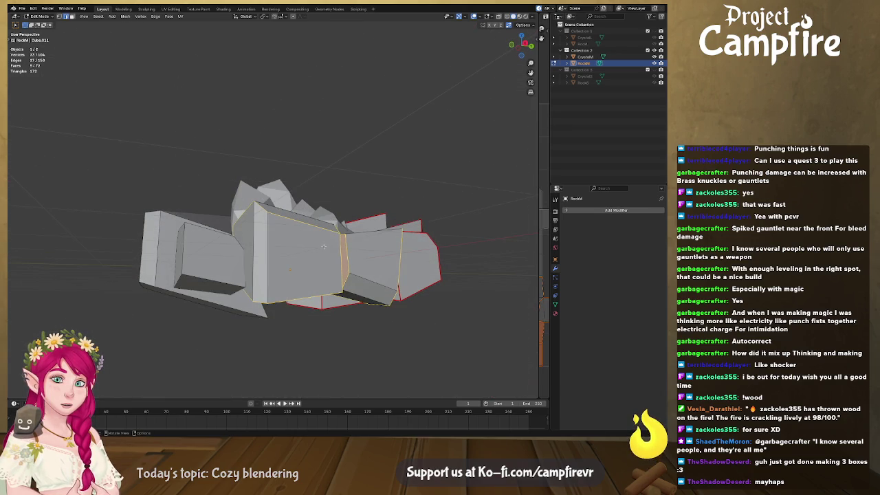
shift+click(340, 263)
key(ctrl+e)
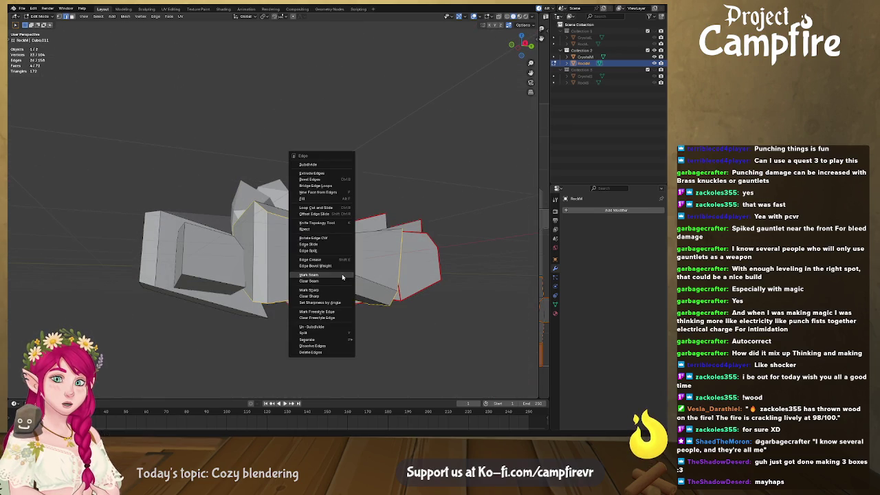
click(276, 275)
middle_drag(292, 272, 276, 307)
key(ctrl+e)
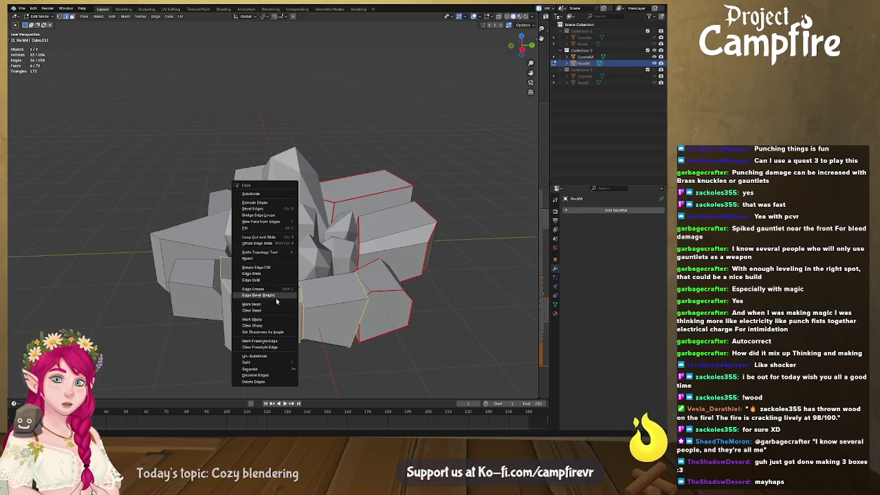
click(283, 306)
mouse_move(283, 306)
middle_down()
mouse_move(313, 292)
mouse_move(297, 259)
middle_up()
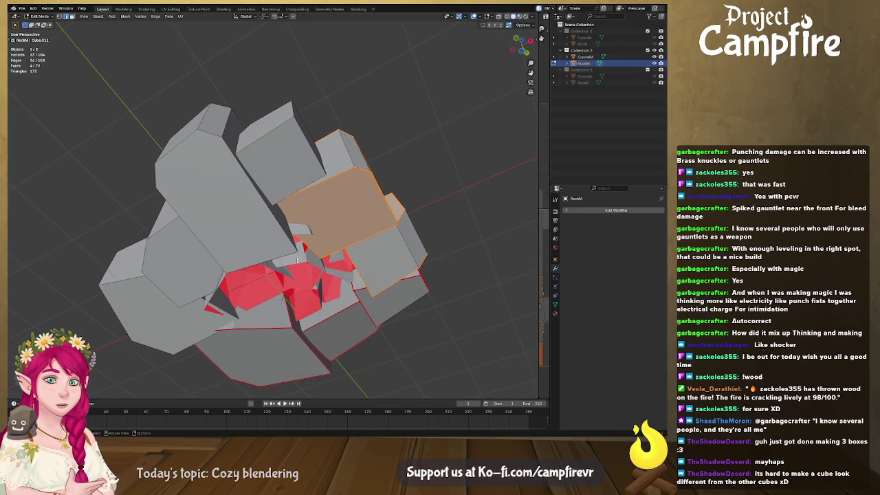
- Select the upper rock block's top face and neighbouring faces
click(284, 134)
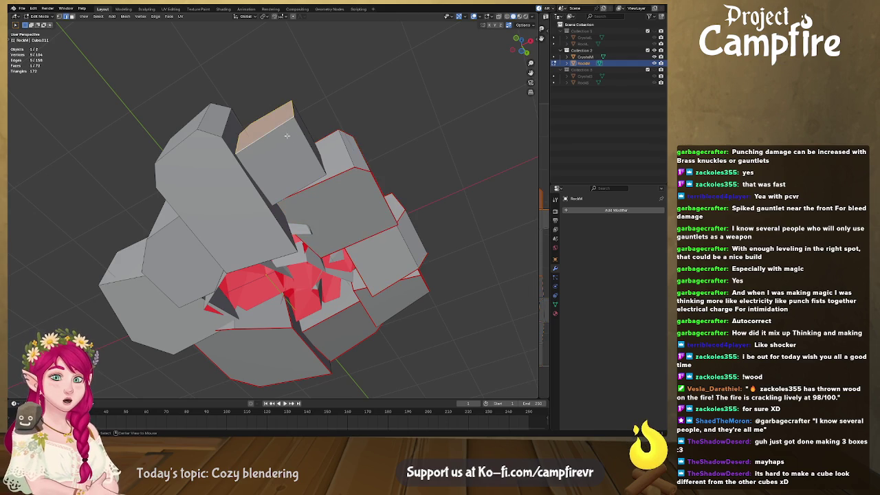
mouse_move(311, 179)
middle_down()
mouse_move(318, 300)
mouse_move(328, 186)
mouse_move(315, 248)
mouse_move(317, 304)
mouse_move(266, 280)
middle_up()
shift+click(329, 186)
shift+click(314, 265)
right_click(267, 281)
mouse_move(266, 280)
middle_down()
mouse_move(277, 303)
mouse_move(255, 271)
mouse_move(265, 266)
middle_up()
shift+click(275, 307)
right_click(255, 270)
- Select more rock cube faces from below and bring up their edge options
click(266, 265)
shift+click(262, 326)
mouse_move(252, 330)
middle_down()
mouse_move(212, 236)
mouse_move(230, 251)
mouse_move(283, 350)
middle_up()
right_click(224, 229)
shift+click(207, 227)
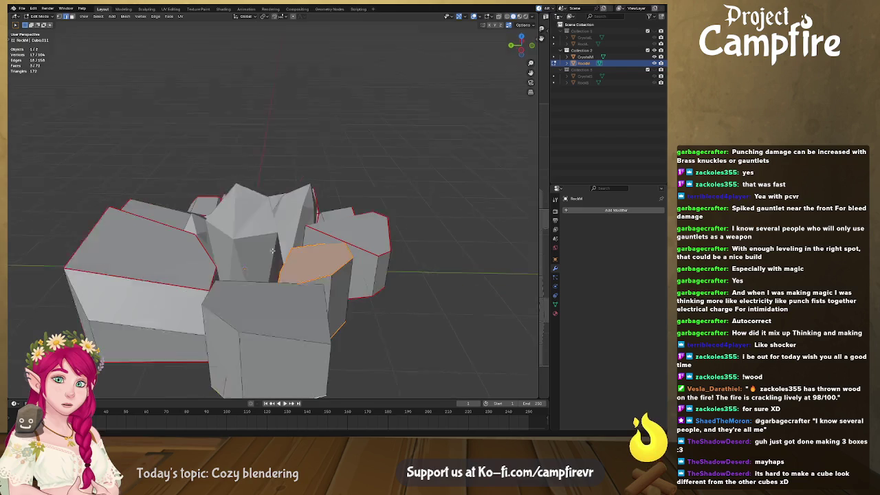
shift+click(259, 309)
mouse_move(259, 309)
middle_down()
mouse_move(234, 266)
mouse_move(353, 309)
middle_up()
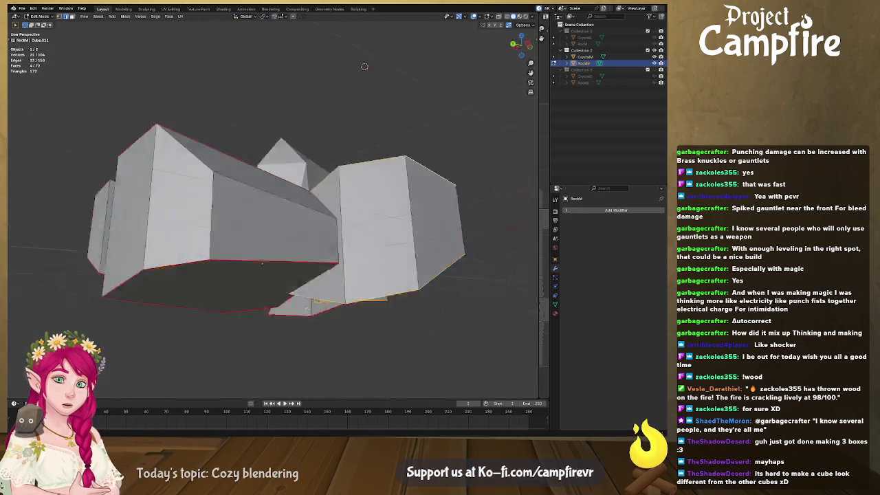
right_click(353, 309)
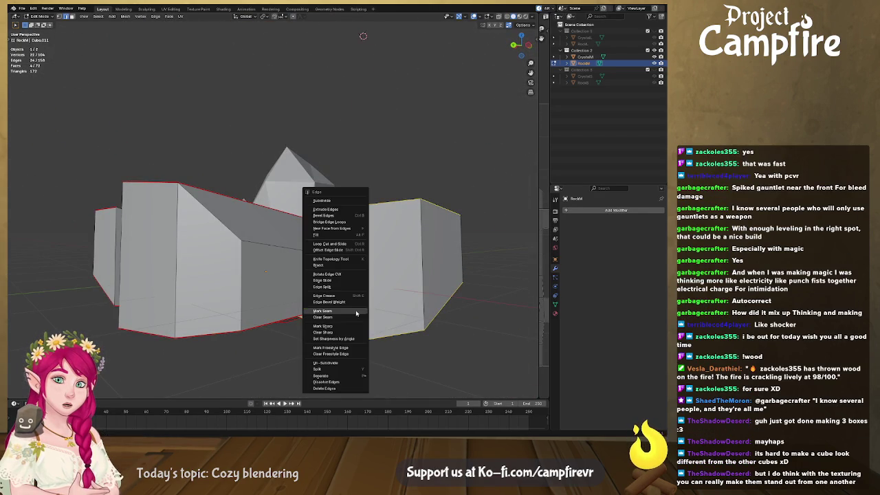
mouse_move(353, 310)
middle_down()
mouse_move(304, 312)
mouse_move(395, 311)
mouse_move(372, 235)
middle_up()
- Return to Object Mode and add the crystal cluster to the rock ring selection
key(Tab)
key(Tab)
click(372, 235)
key(Tab)
key(Tab)
key(Tab)
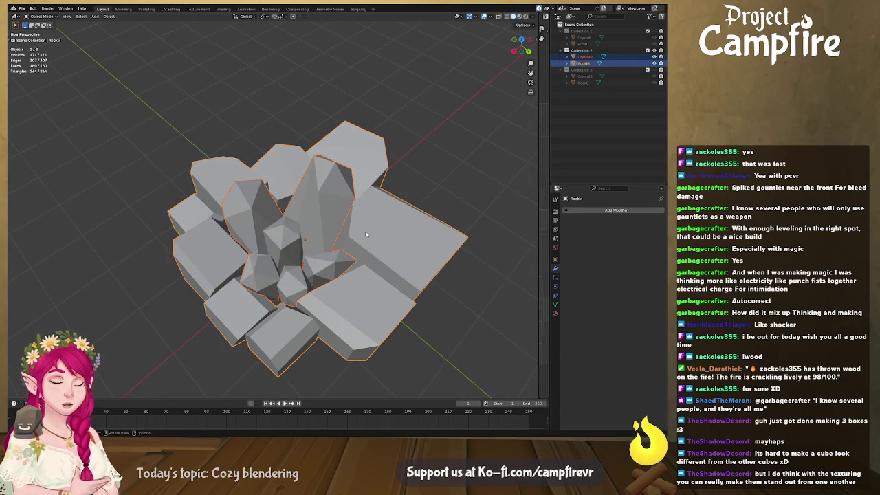
- Unwrap both meshes with Minimum Stretch in the UV Editing workspace
key(Tab)
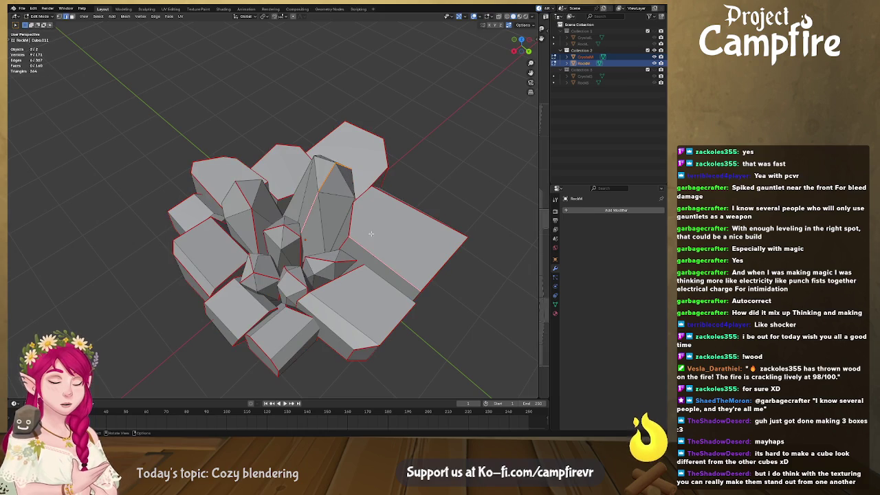
click(171, 8)
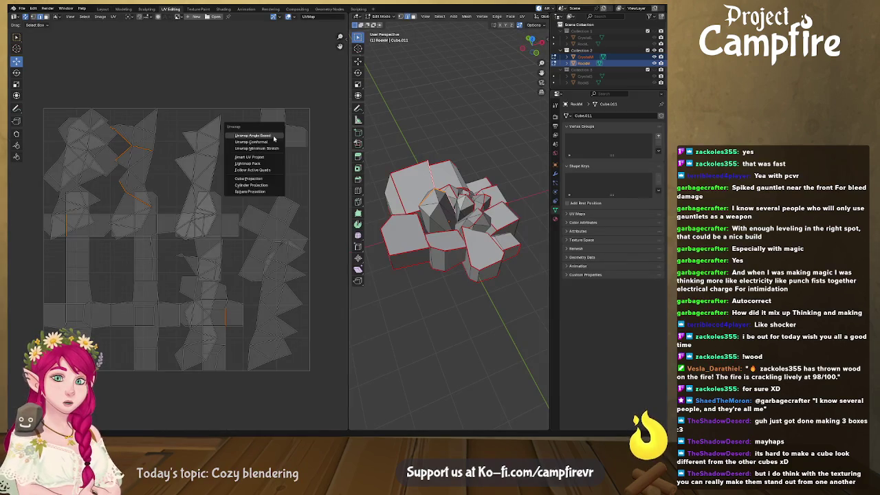
key(u)
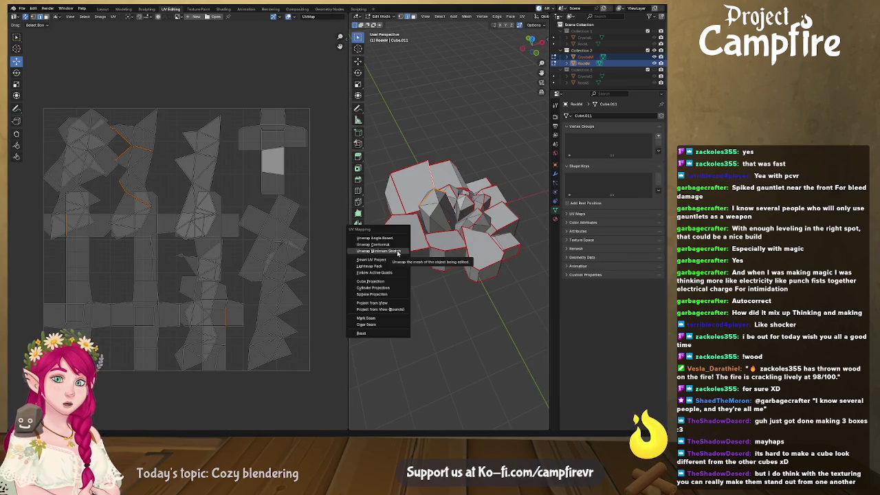
click(397, 251)
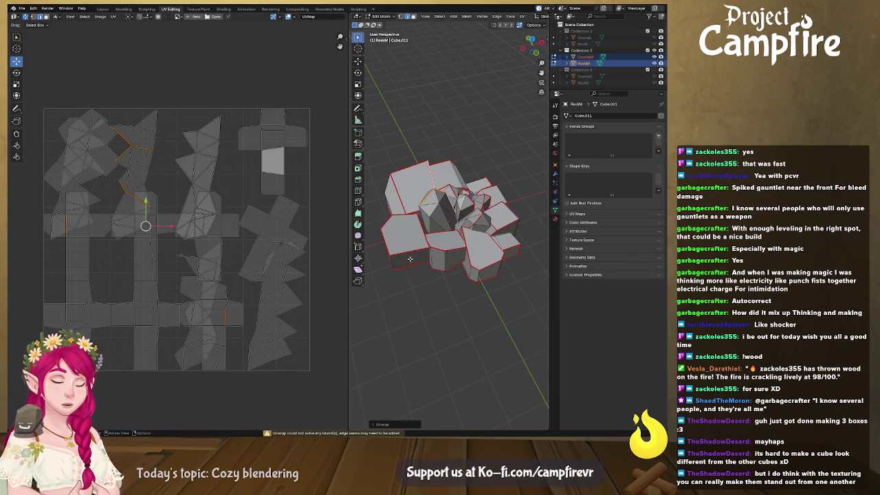
- Try re-unwrapping all faces, then undo it to keep the cross-shaped layout
key(a)
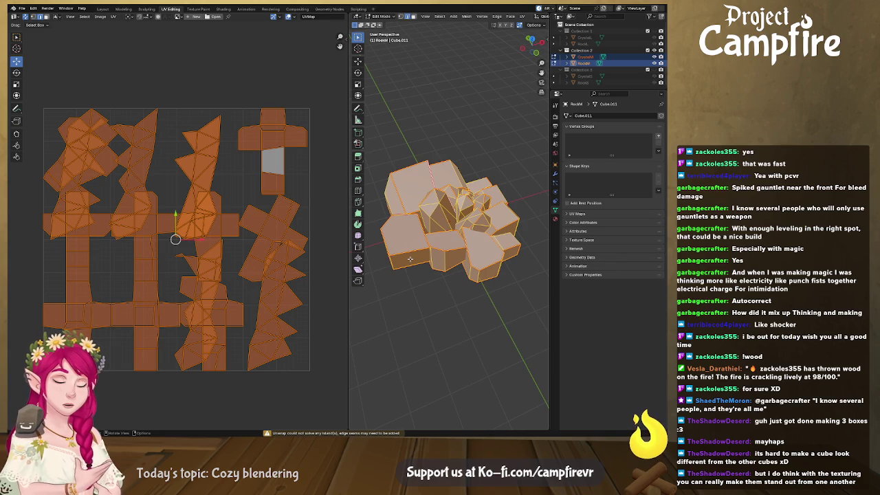
key(u)
click(392, 286)
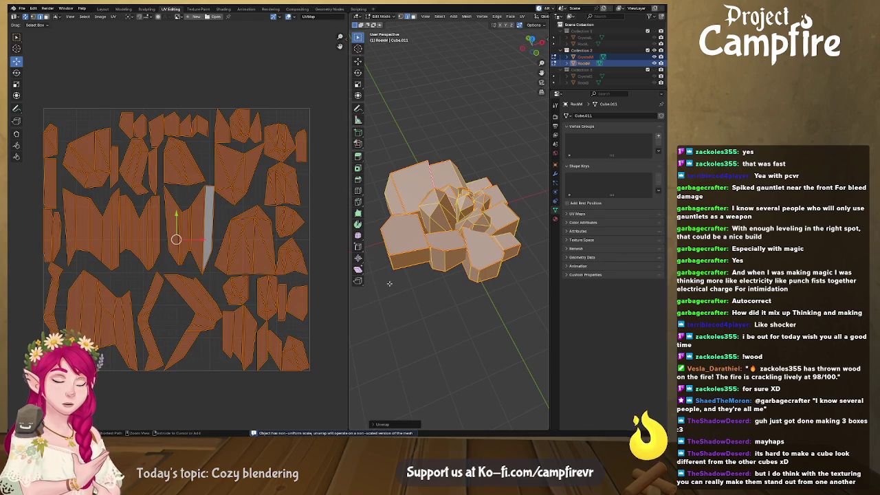
key(ctrl+z)
ctrl+scroll(200, 209, right, 3)
shift+scroll(206, 210, down, 3)
- Move the first three crystal islands out of the rock area, right of the UV square
click(220, 234)
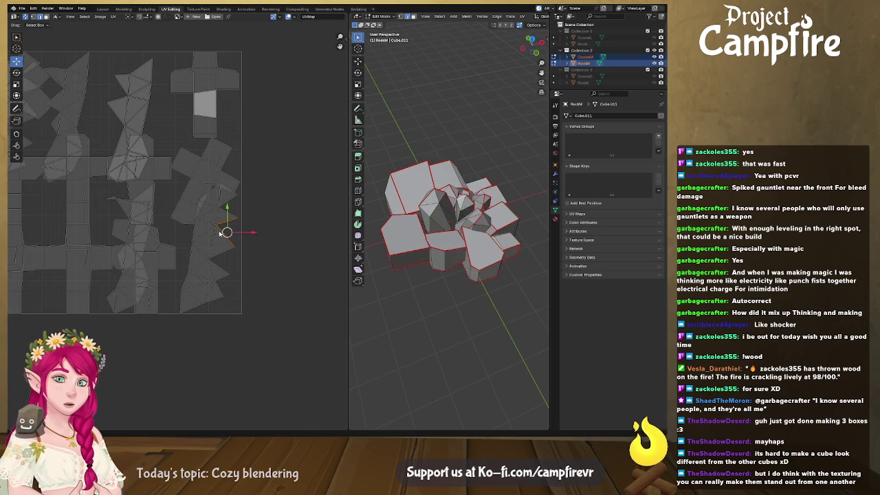
key(l)
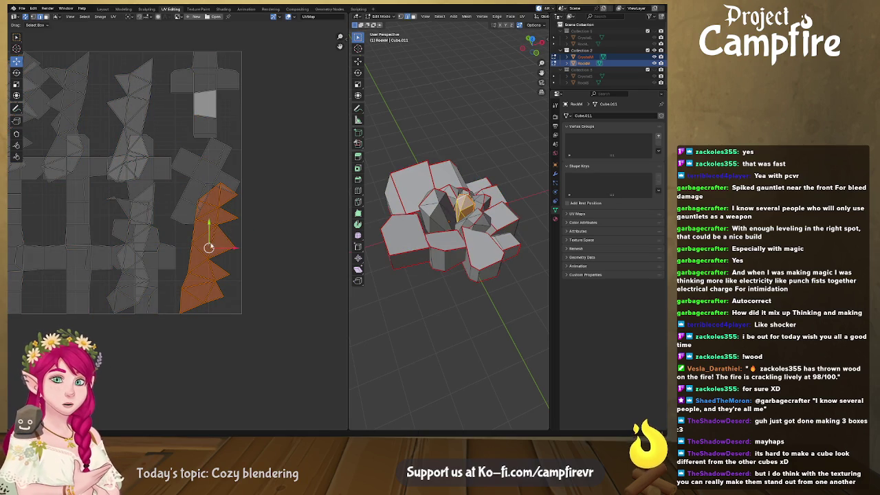
drag(208, 248, 282, 239)
click(138, 102)
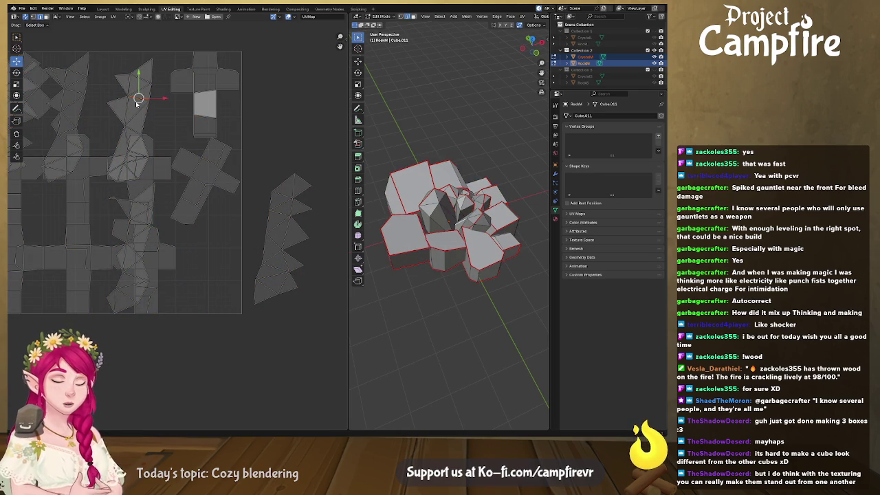
key(l)
drag(131, 122, 308, 138)
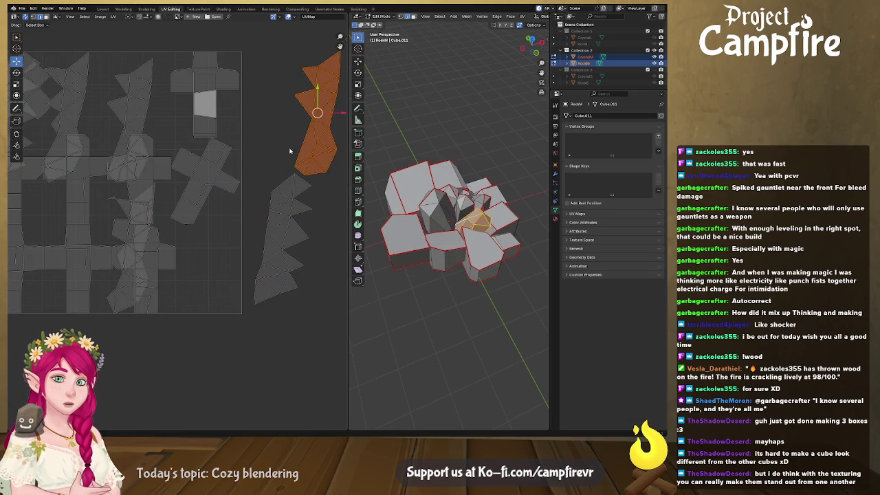
middle_drag(308, 138, 394, 148)
click(153, 112)
key(l)
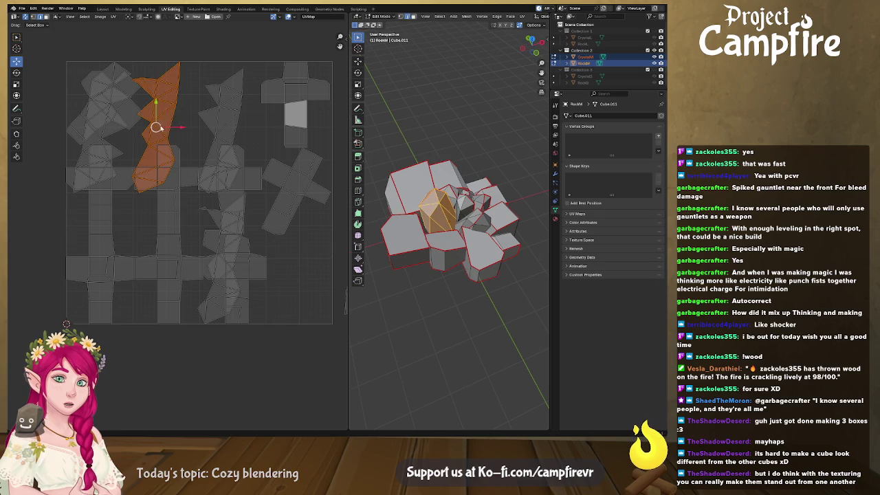
drag(156, 127, 340, 282)
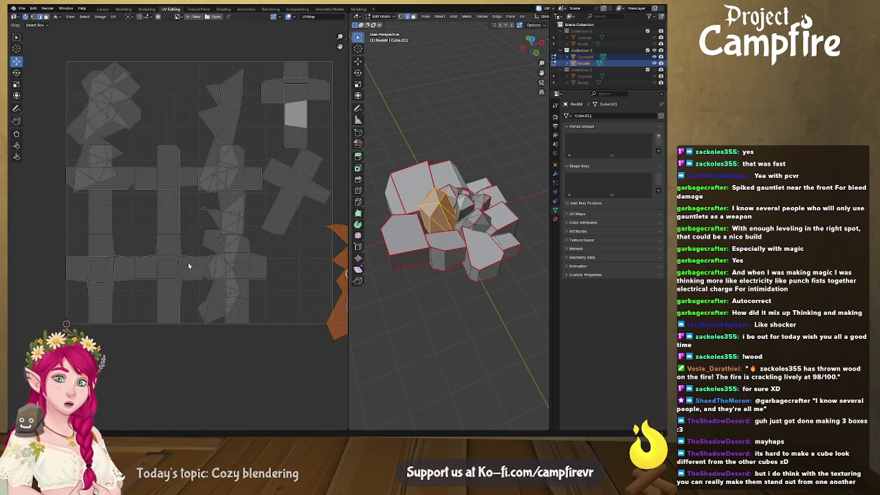
- Clear the remaining crystal islands and the lower crystal strip out to the right
middle_drag(179, 266, 79, 242)
drag(176, 247, 285, 236)
middle_drag(285, 235, 384, 260)
click(157, 128)
drag(157, 129, 337, 125)
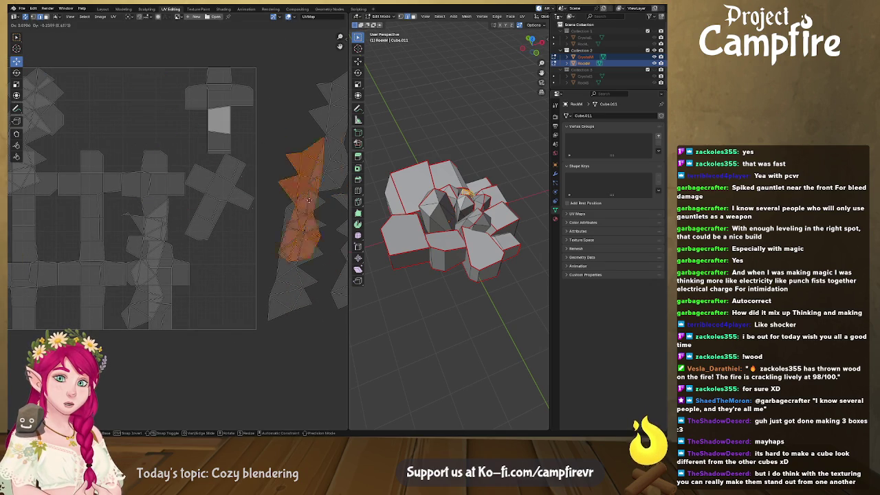
middle_drag(250, 143, 304, 177)
click(113, 145)
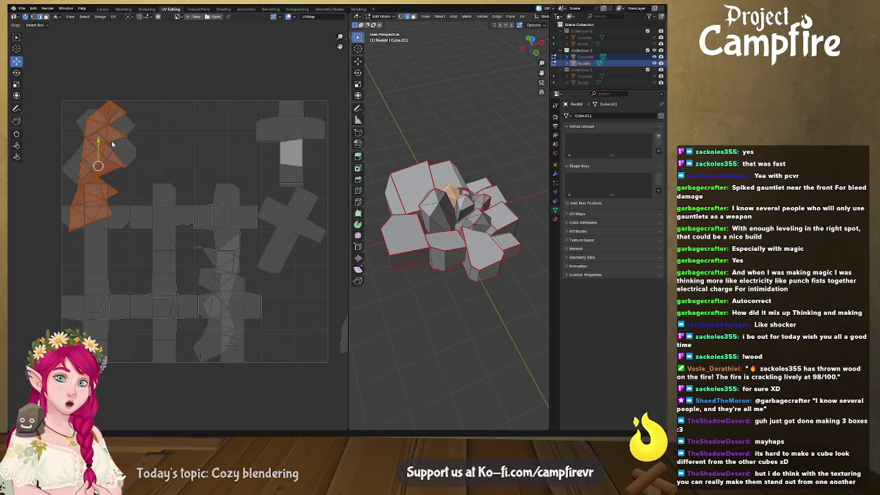
drag(98, 166, 260, 225)
key(alt+a)
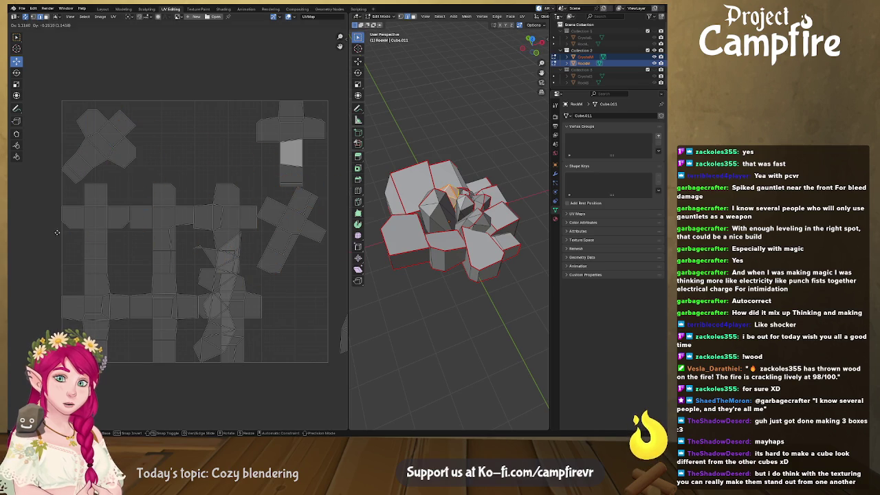
click(202, 354)
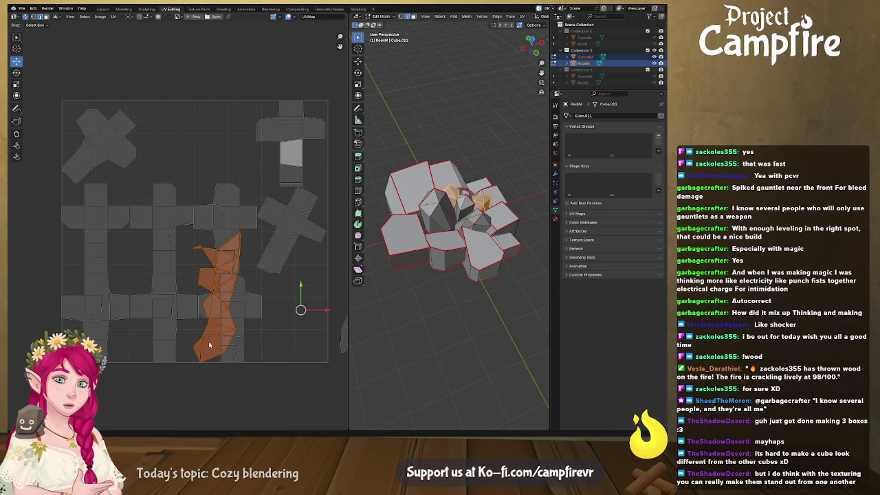
middle_drag(209, 347, 86, 297)
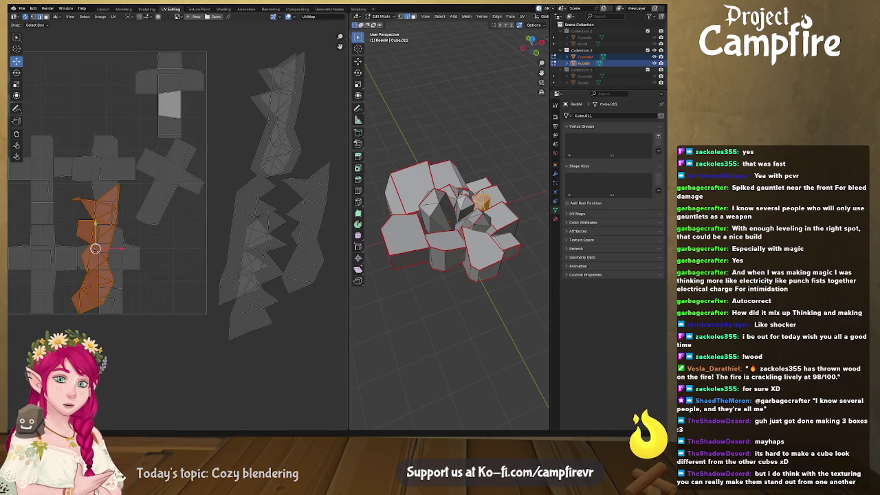
drag(95, 253, 316, 295)
key(alt+a)
- Rotate the tilted top-left cube island upright and nudge it slightly upward
key(Home)
click(117, 180)
key(l)
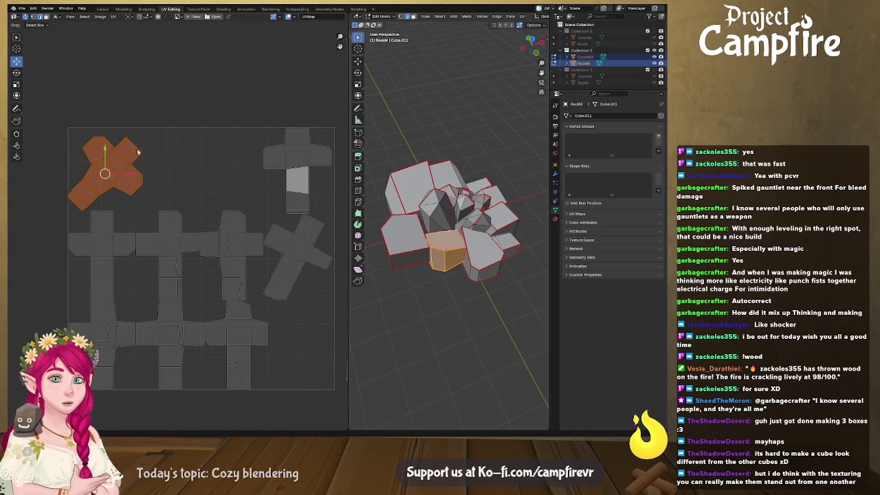
key(r)
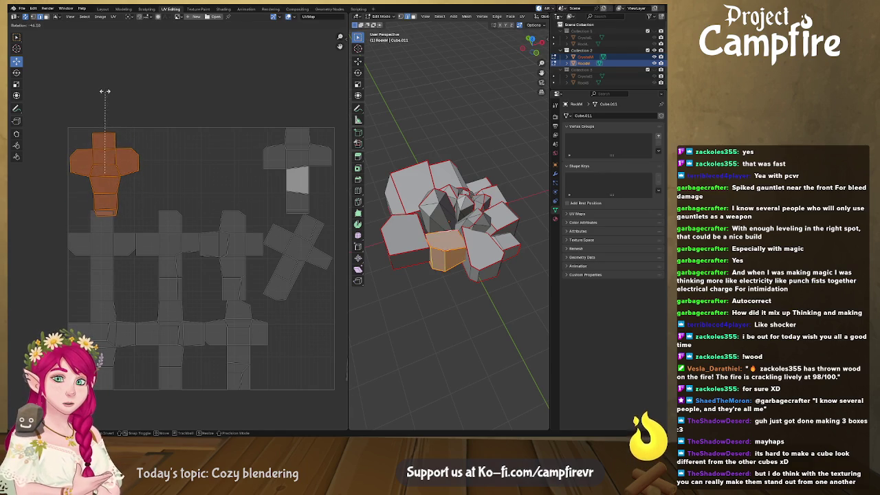
click(108, 90)
drag(105, 173, 105, 169)
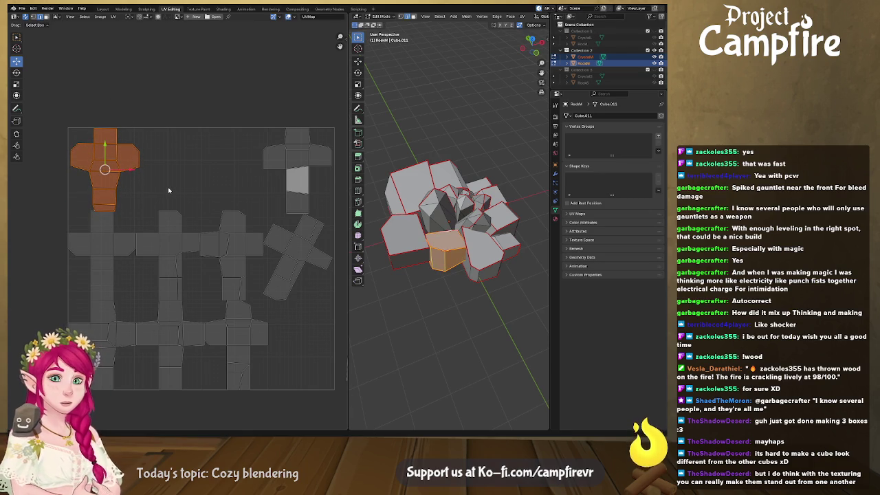
scroll(169, 191, down, 1)
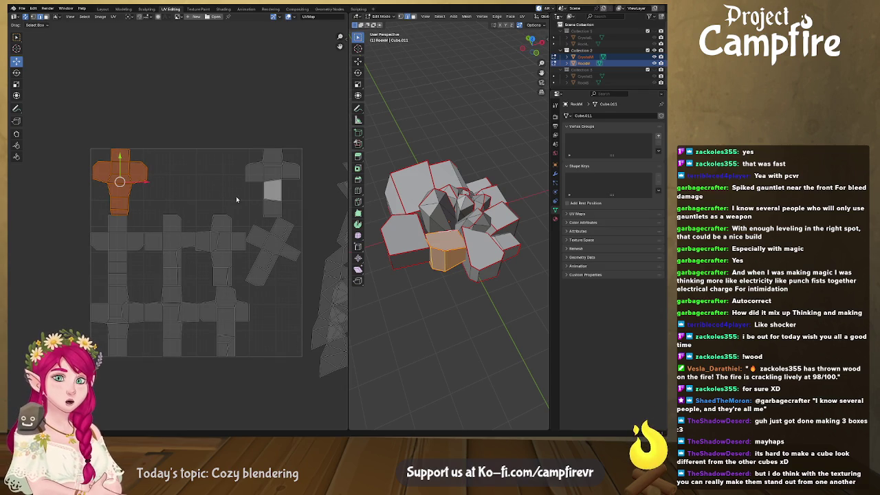
- Move the grey-faced cube island beside the first one and flip it vertically
click(277, 187)
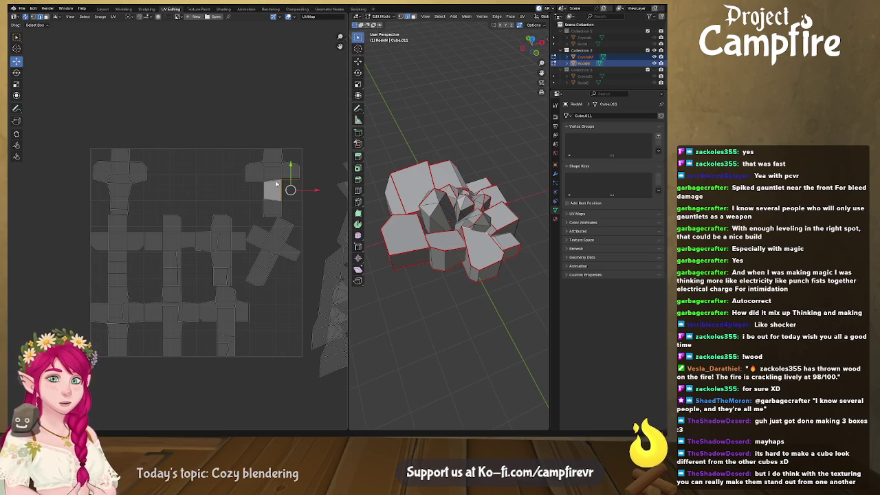
key(l)
drag(272, 187, 174, 187)
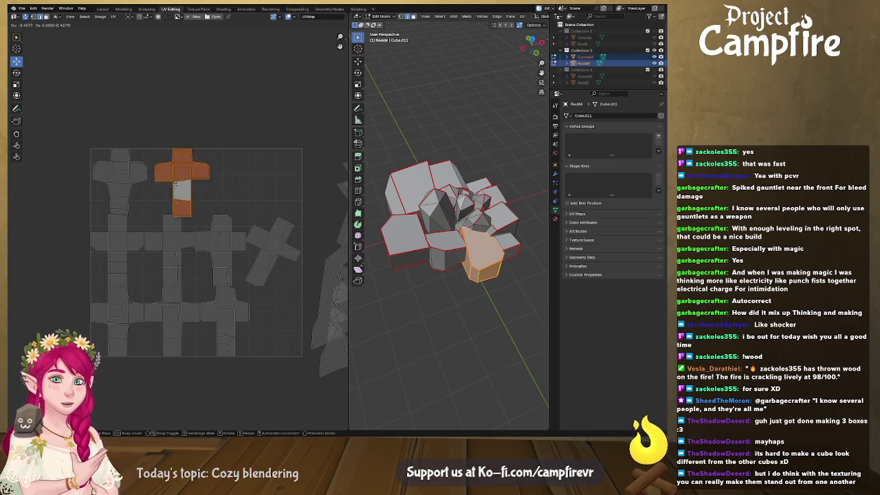
right_click(173, 187)
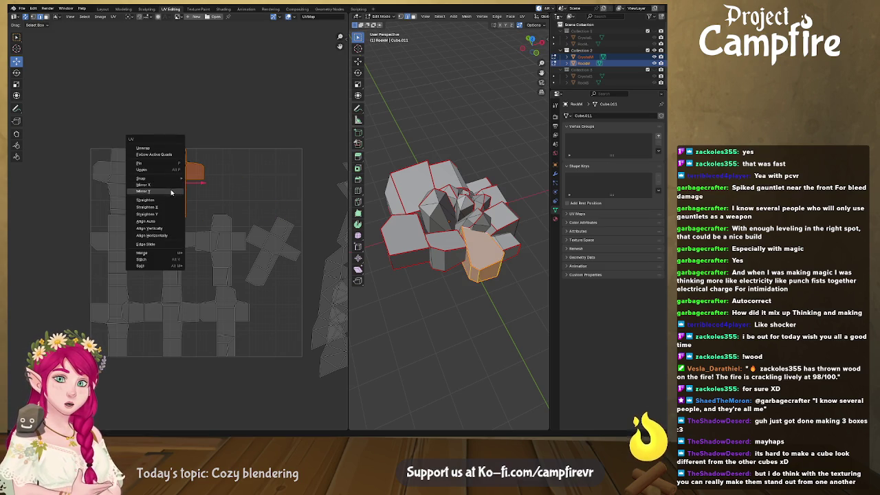
click(172, 192)
key(g)
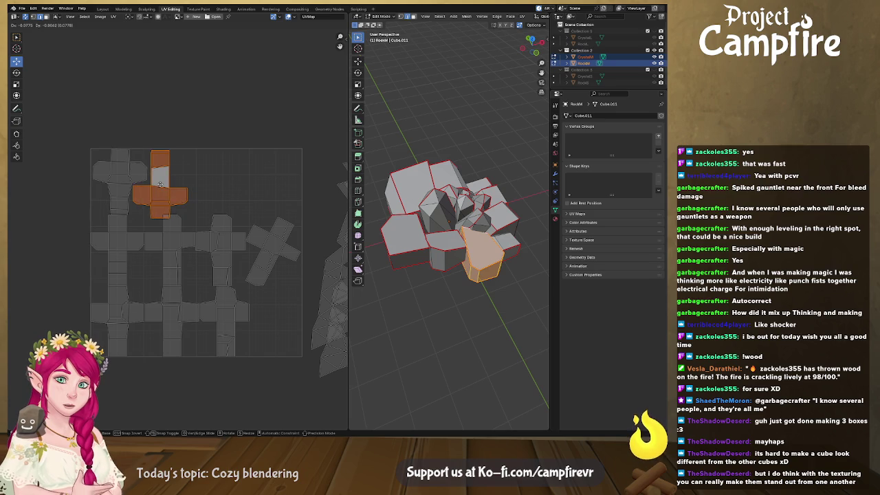
click(159, 183)
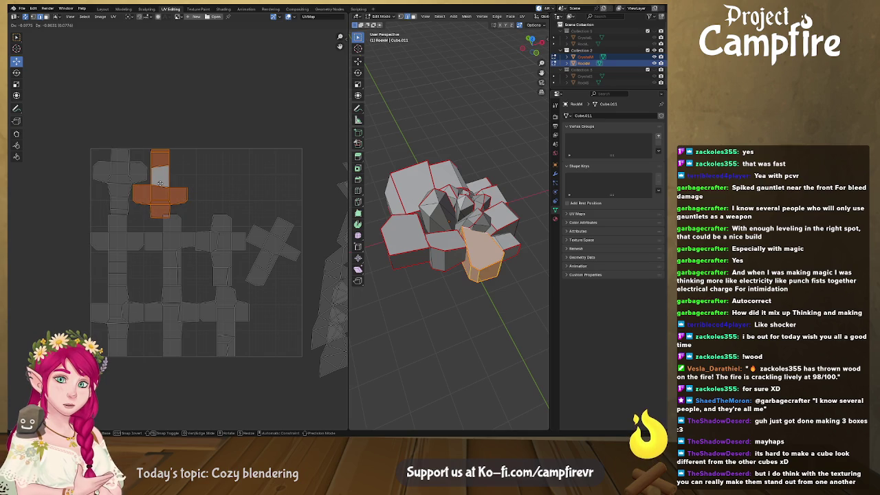
click(176, 264)
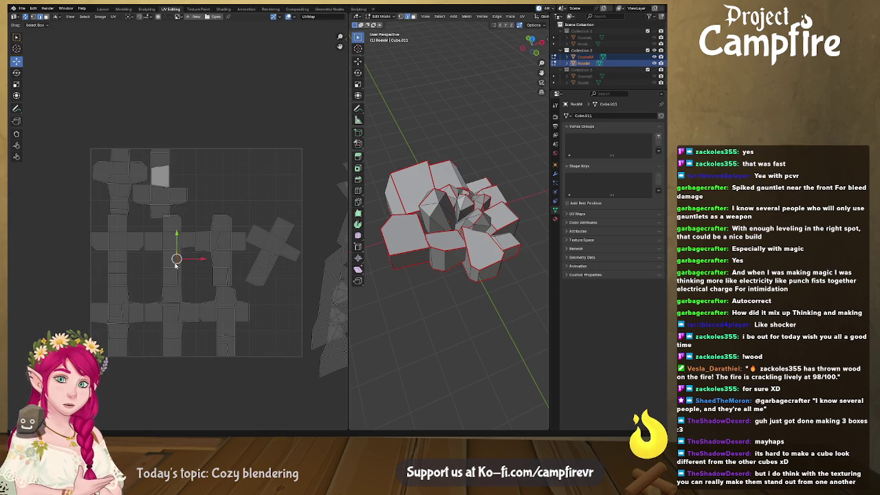
- Lift the middle cube island into the top row and place a Y-flipped cross island next to it
click(218, 250)
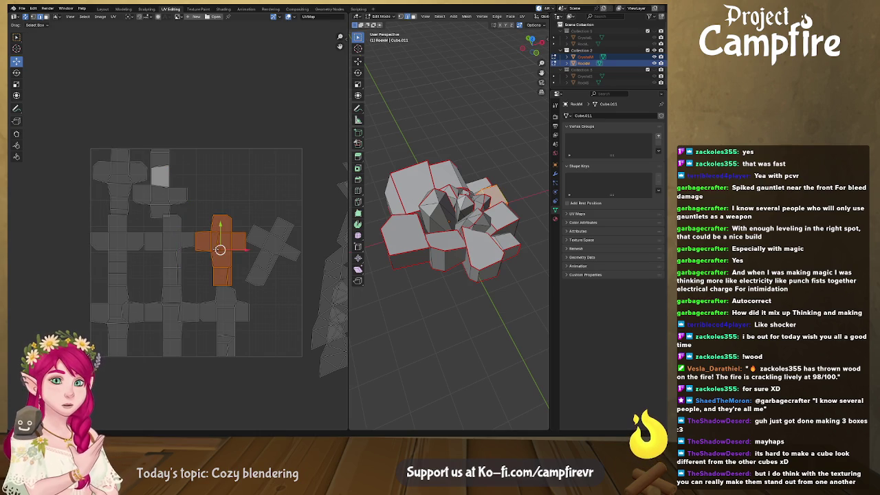
key(g)
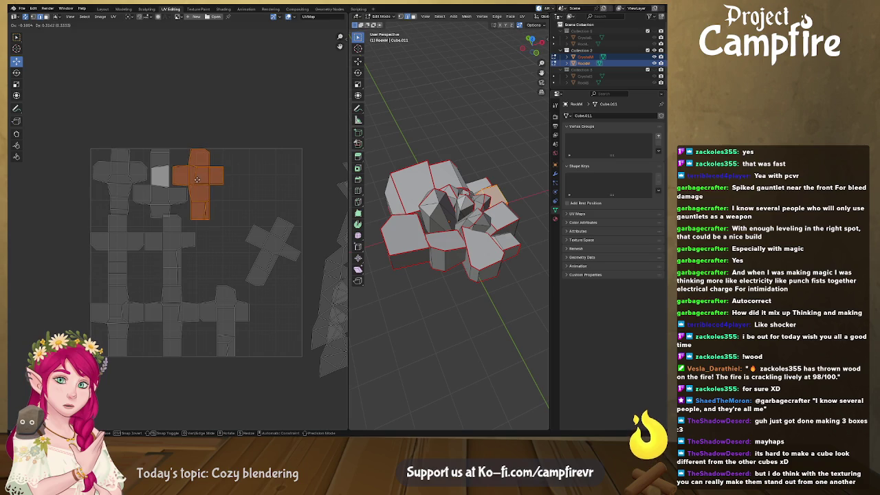
click(197, 179)
click(176, 263)
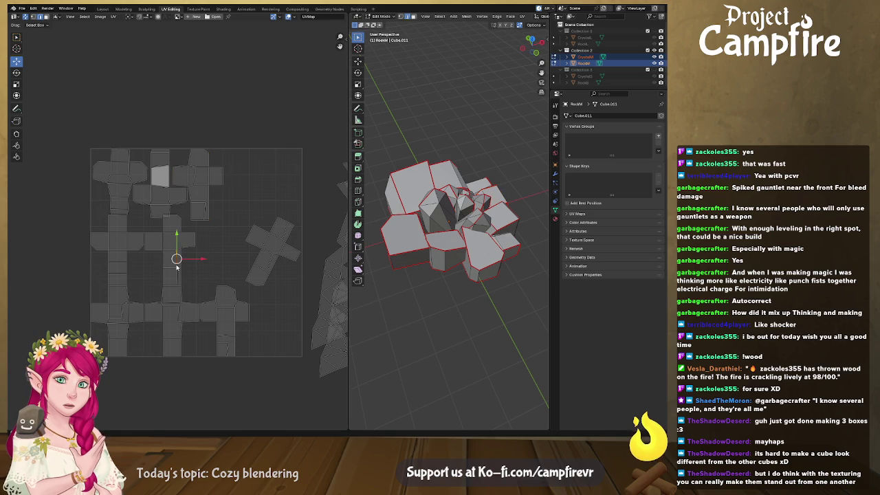
drag(170, 249, 230, 187)
right_click(230, 187)
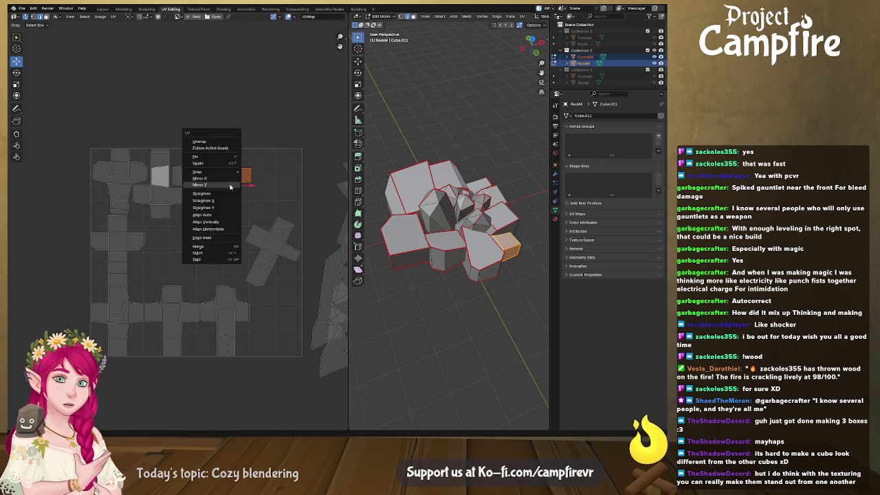
click(229, 185)
key(g)
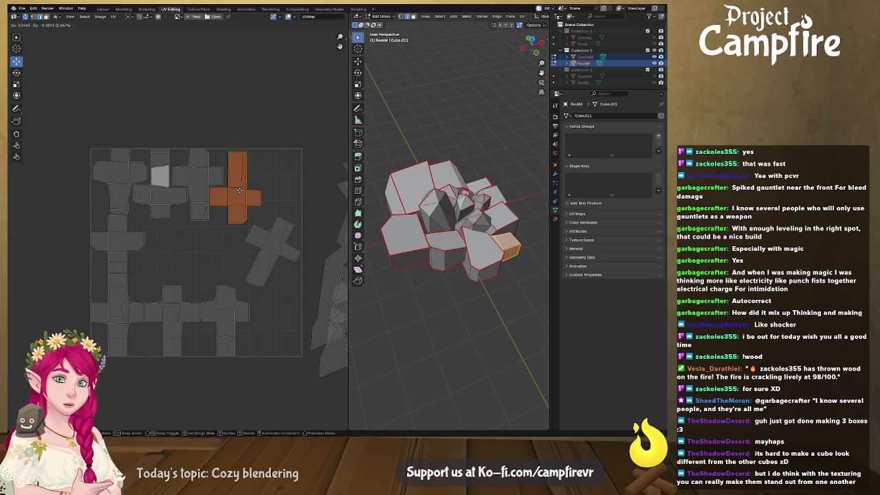
click(239, 189)
- Drop the neighbouring grey cube island at the end of the top row
click(116, 246)
key(g)
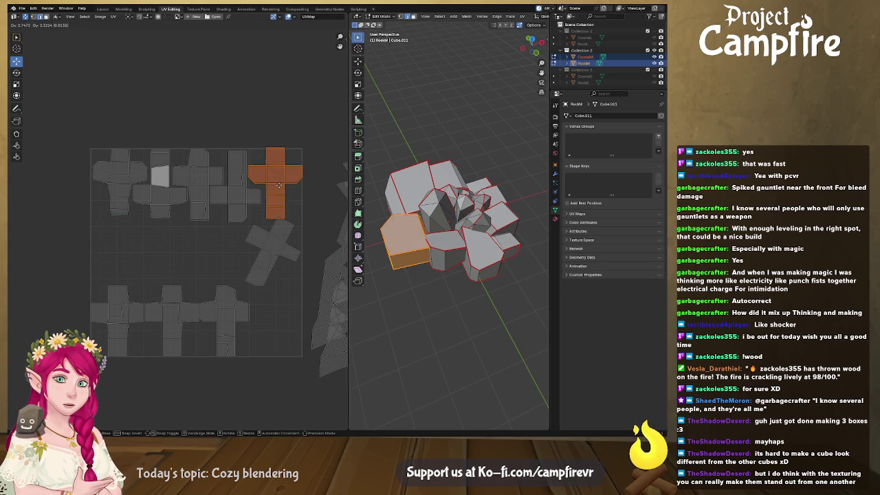
click(278, 185)
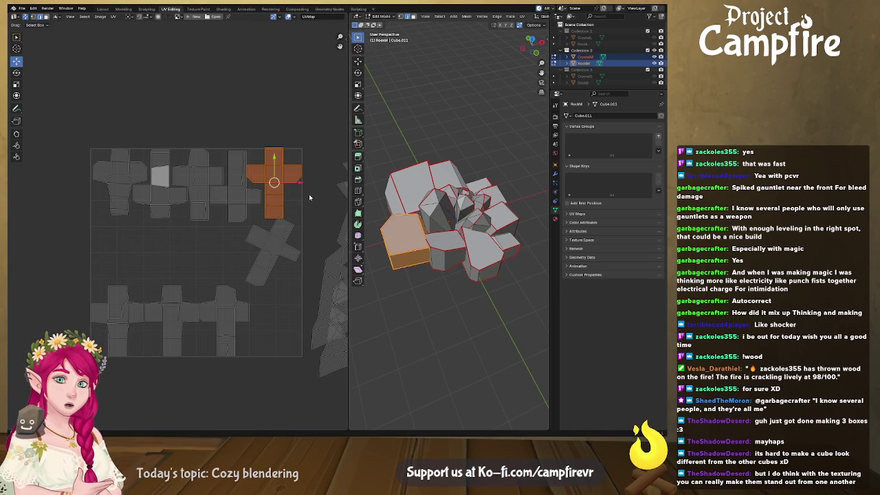
key(g)
key(Escape)
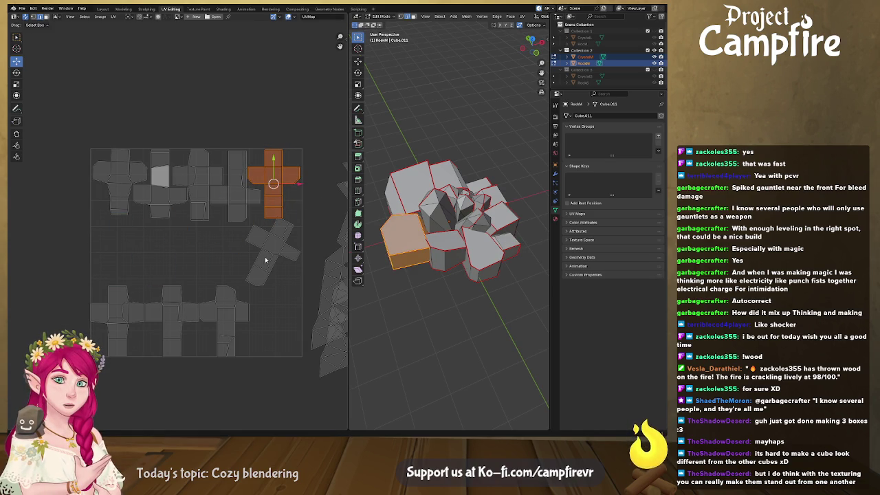
click(222, 281)
middle_drag(270, 256, 253, 252)
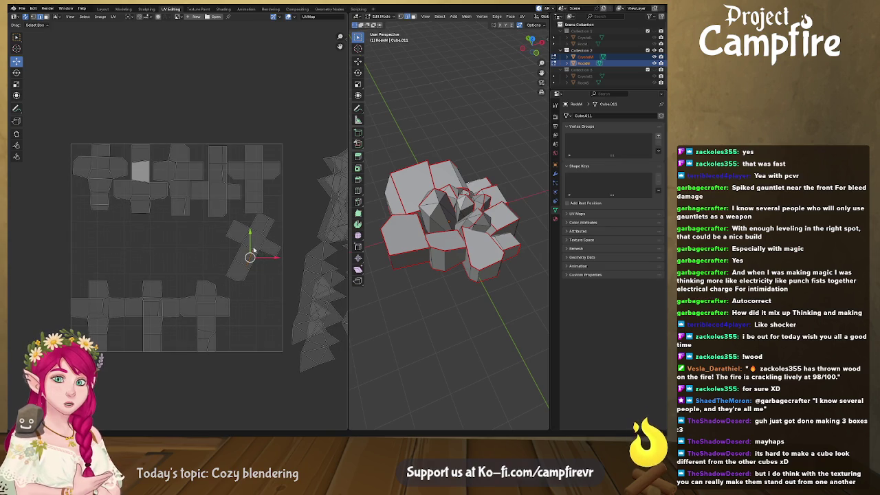
- Shift the bottom cross island and the leftmost cross island left into the bottom row
click(150, 300)
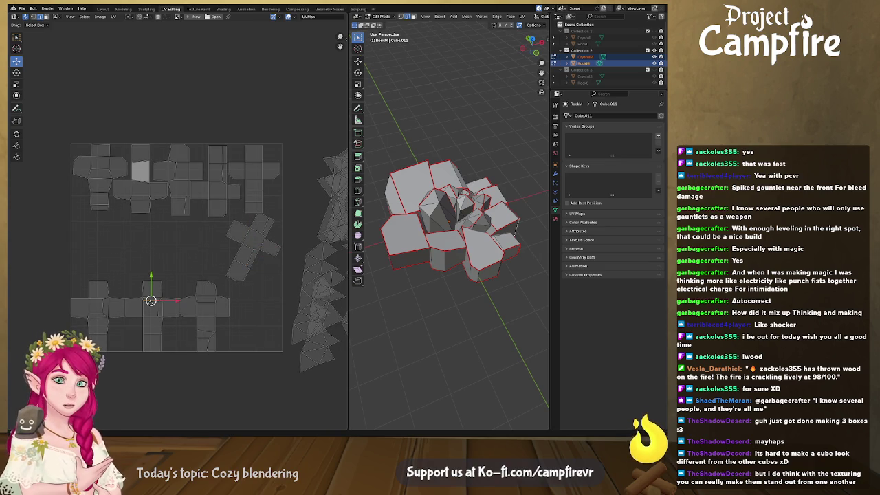
key(l)
right_click(151, 303)
right_click(159, 311)
key(Escape)
key(g)
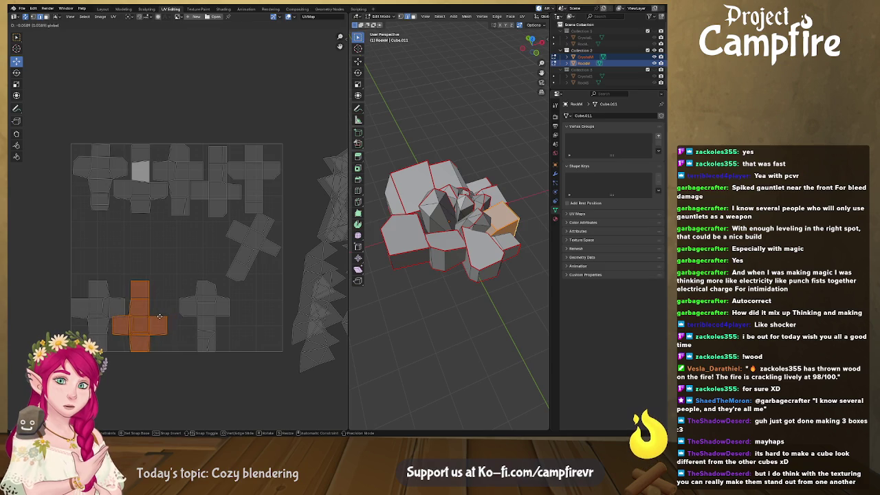
click(150, 318)
click(105, 305)
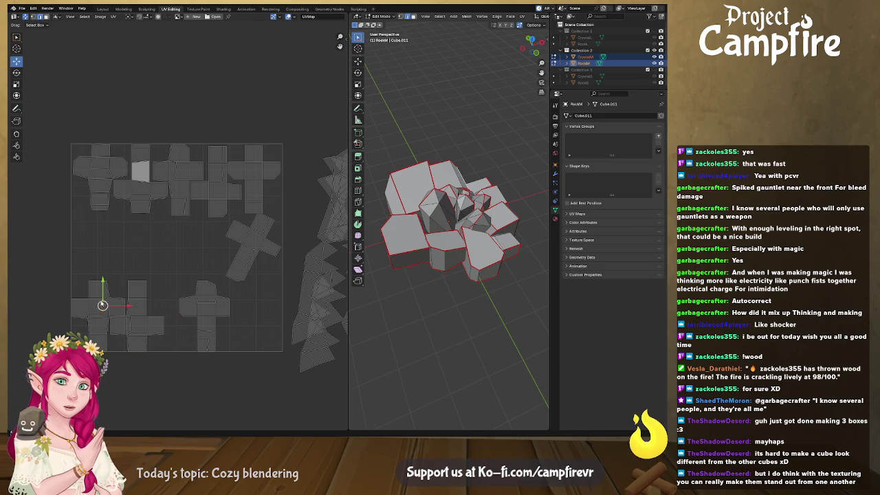
key(l)
key(g)
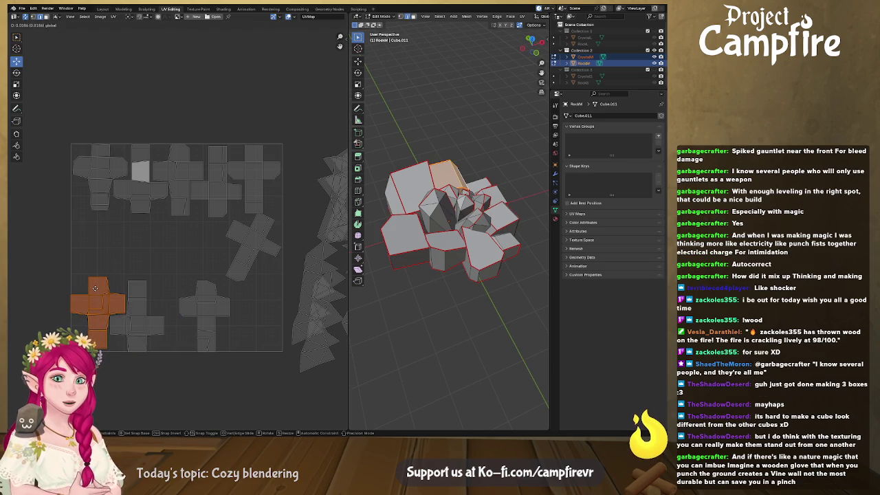
click(95, 287)
- Close the gap by moving the next island left beside its neighbours
click(160, 321)
click(206, 315)
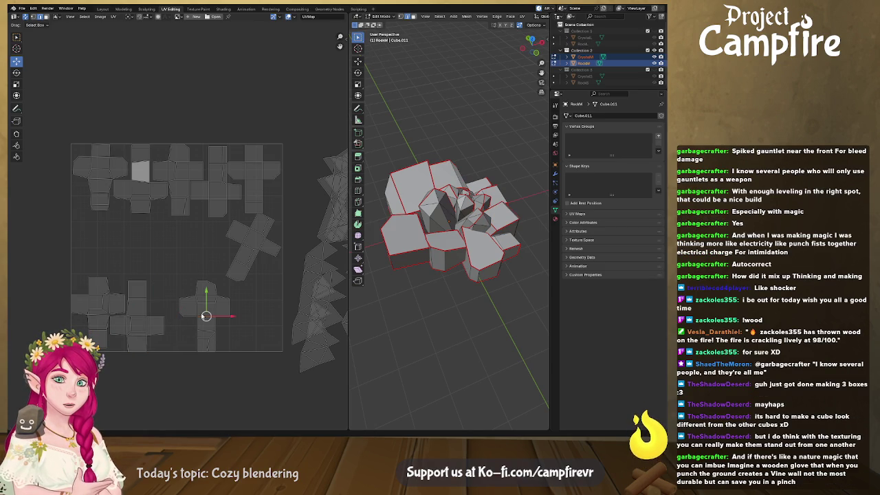
key(l)
key(g)
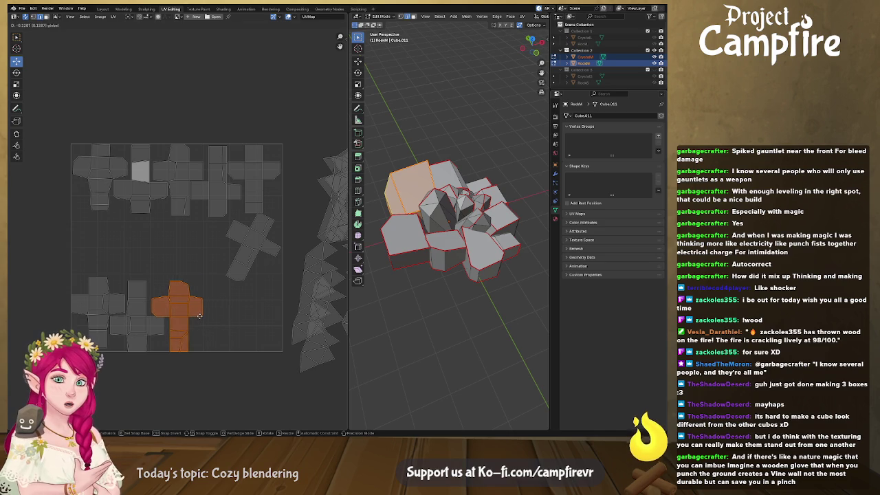
click(174, 298)
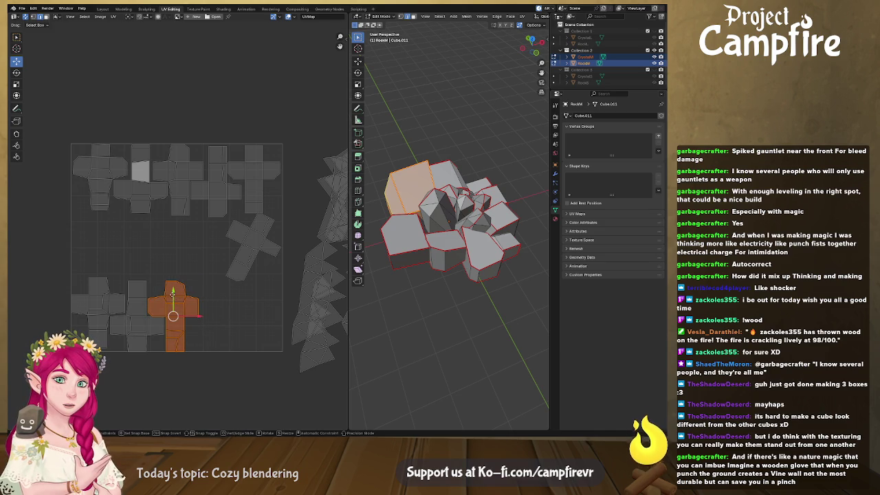
- Rotate the tilted cross island upright, place it at the bottom row's end, and box-select that row
click(243, 256)
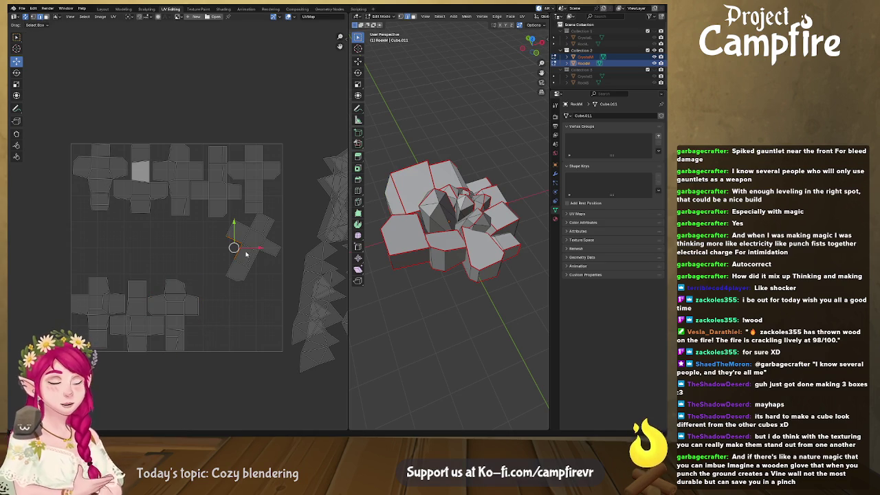
key(l)
key(g)
click(225, 294)
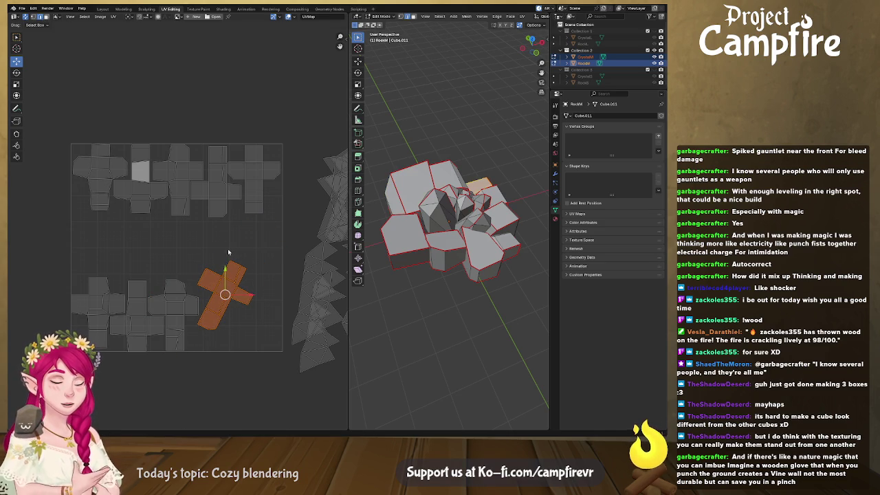
key(r)
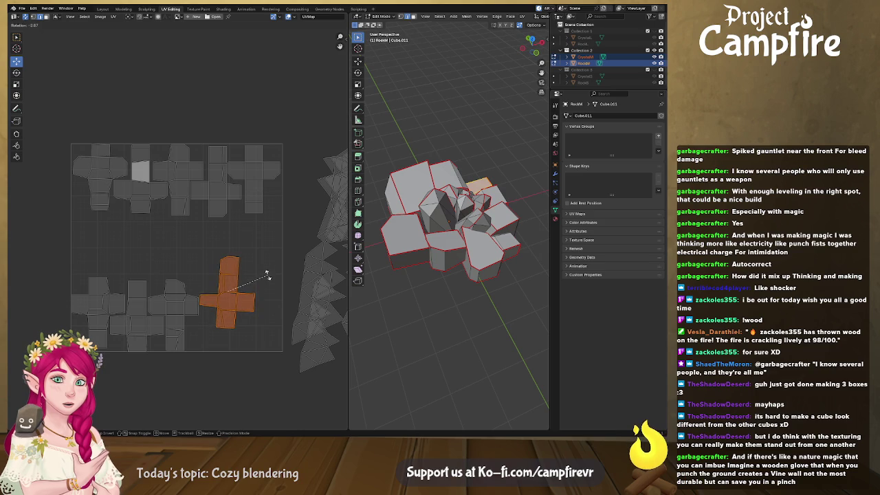
click(268, 275)
key(g)
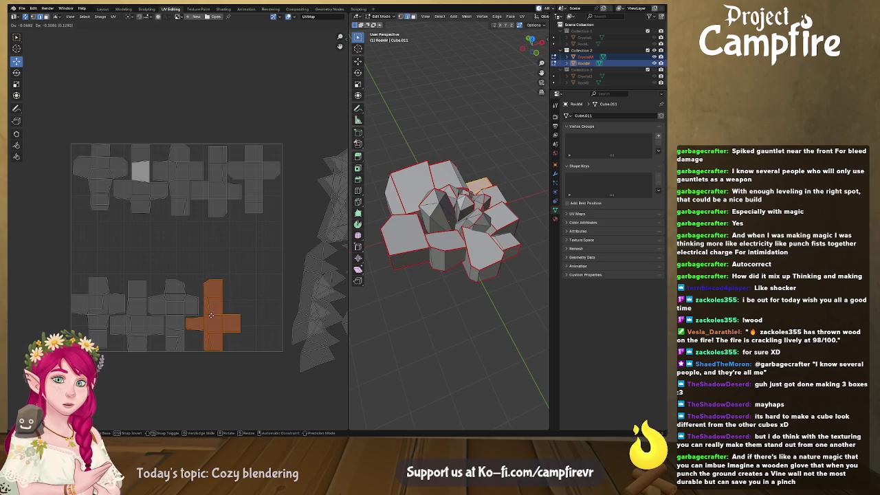
click(211, 316)
drag(259, 251, 55, 382)
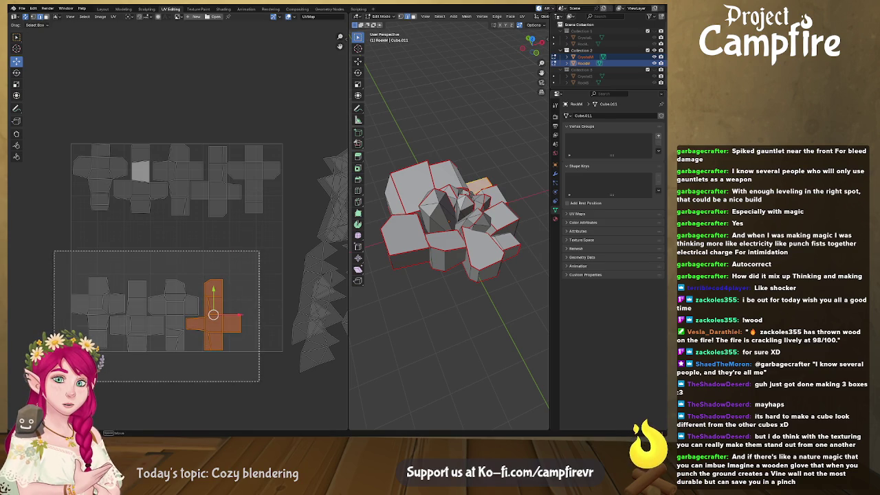
- Scale the bottom row down, rotate it 90° into a column, and move it up-left
key(s)
click(210, 333)
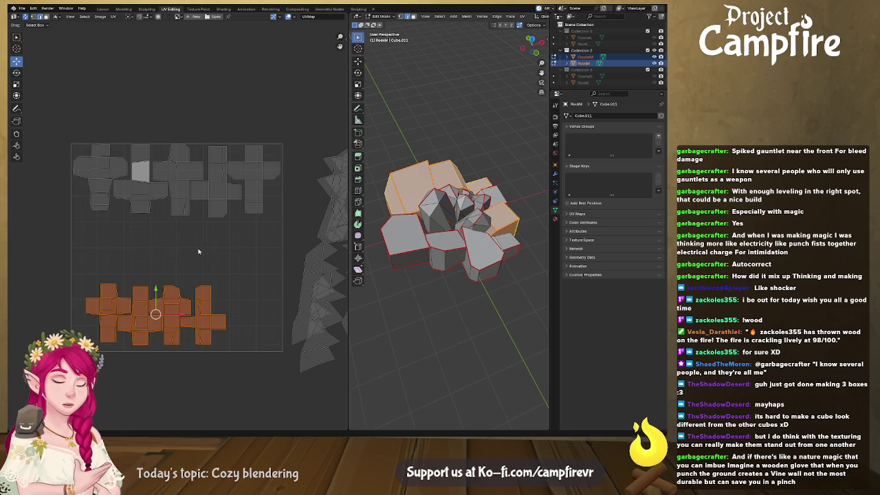
text(r90)
key(Return)
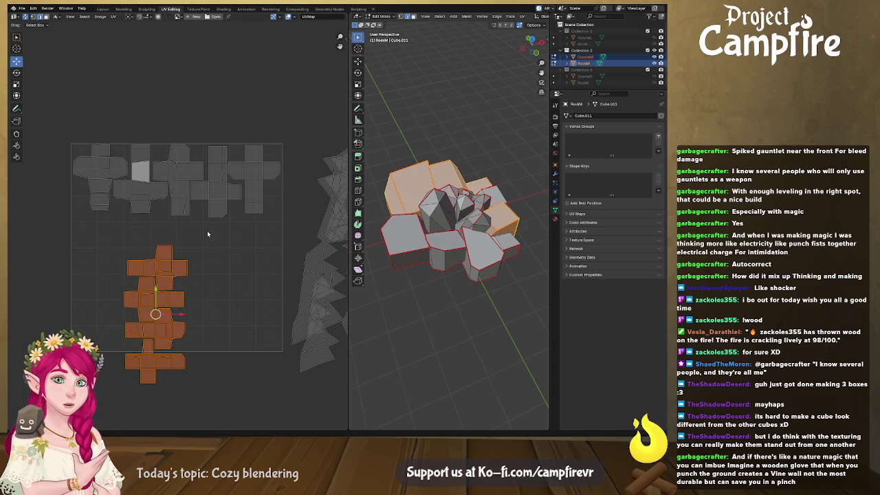
drag(155, 312, 100, 278)
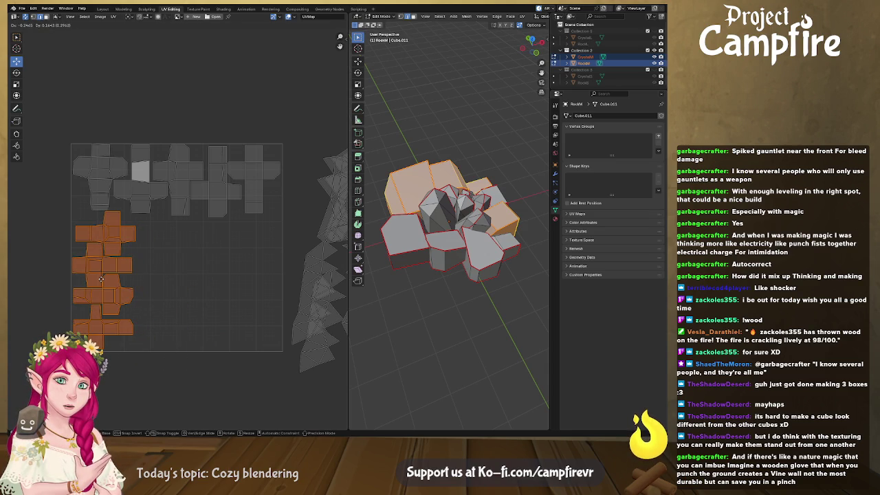
middle_drag(185, 269, 168, 303)
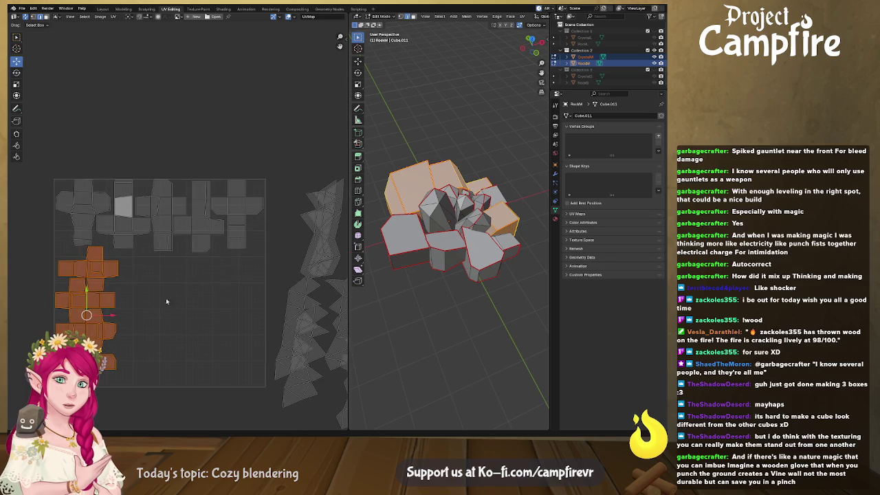
- Scale the whole top row of cross islands to 0.8 and push it against the left edge
drag(58, 152, 261, 238)
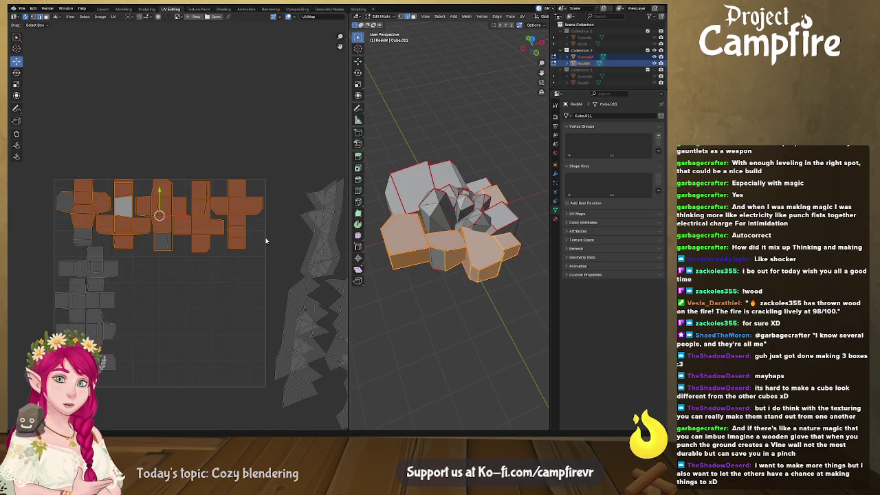
shift+click(84, 232)
shift+click(156, 245)
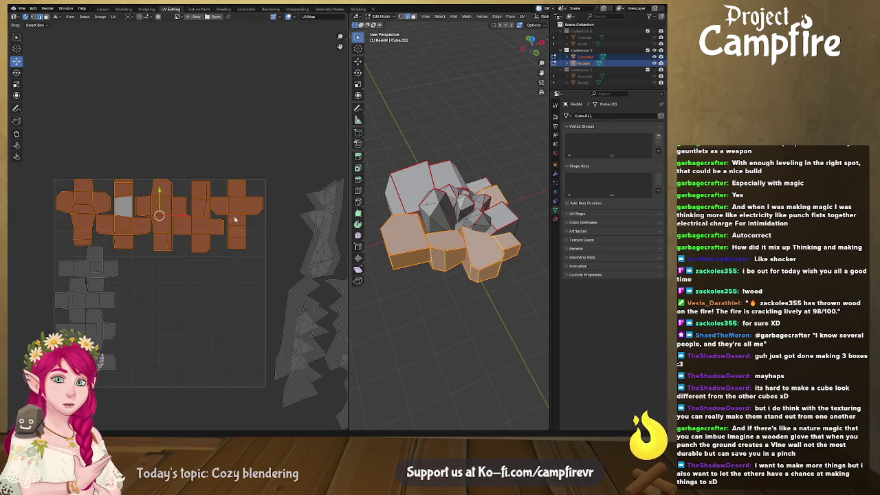
text(s0.8)
key(Return)
key(g)
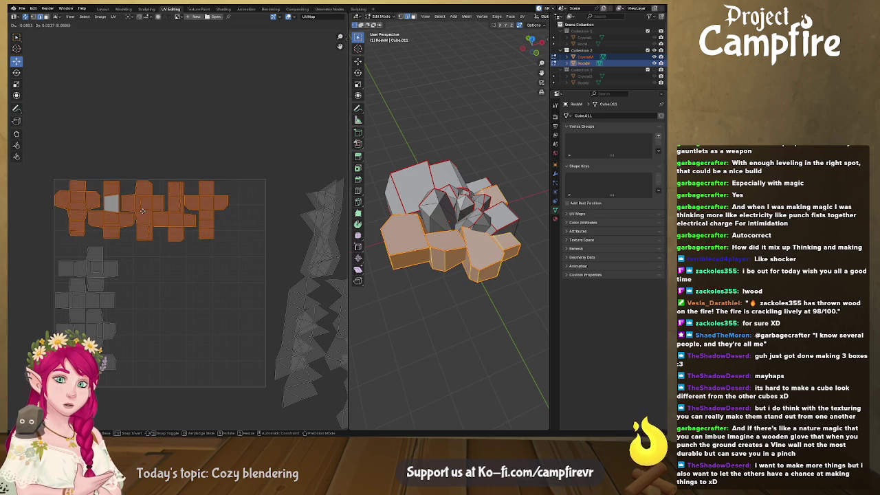
click(142, 210)
key(alt+a)
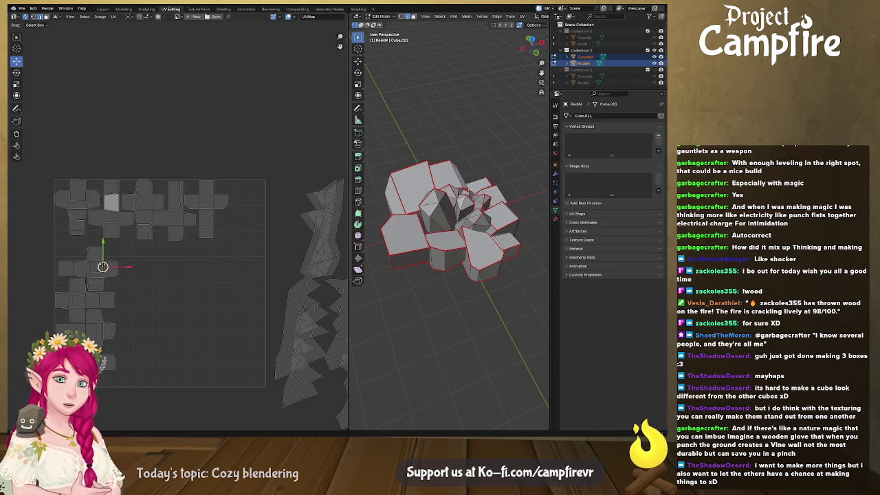
- Move one cross from the left column to the top row's end, rotated 90° upright
click(88, 268)
drag(88, 268, 233, 219)
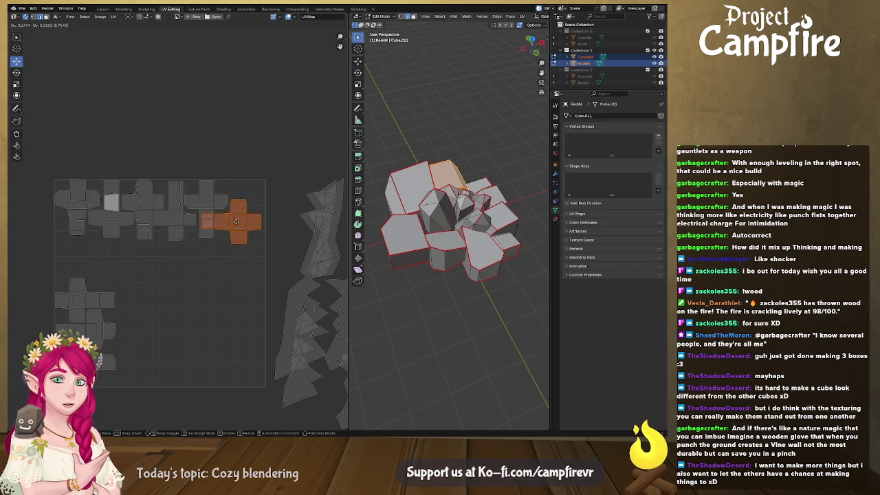
key(r)
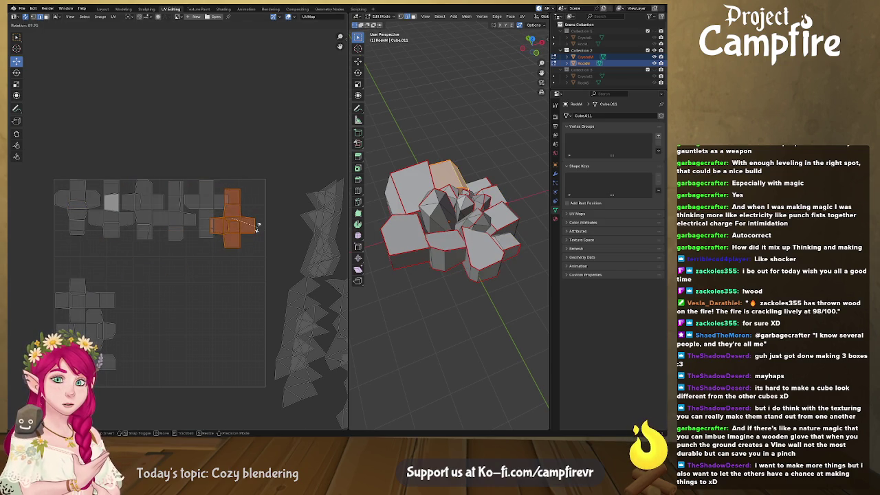
click(237, 219)
scroll(208, 275, down, 1)
middle_drag(209, 275, 120, 251)
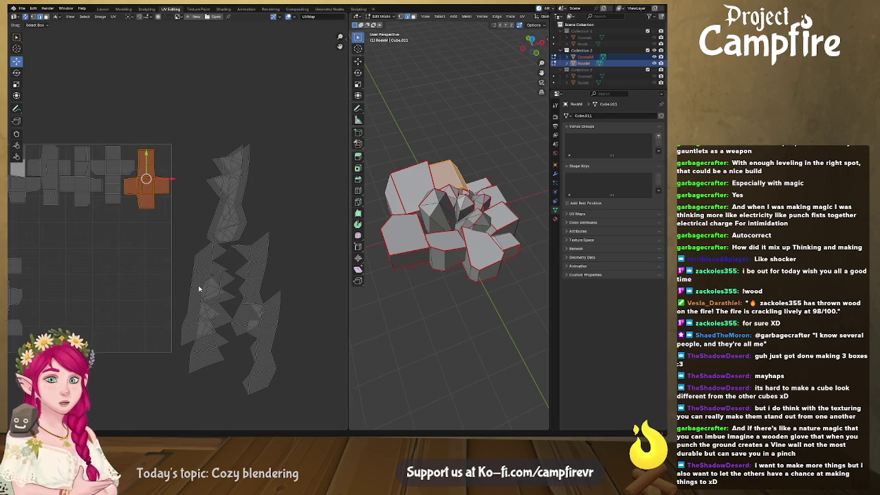
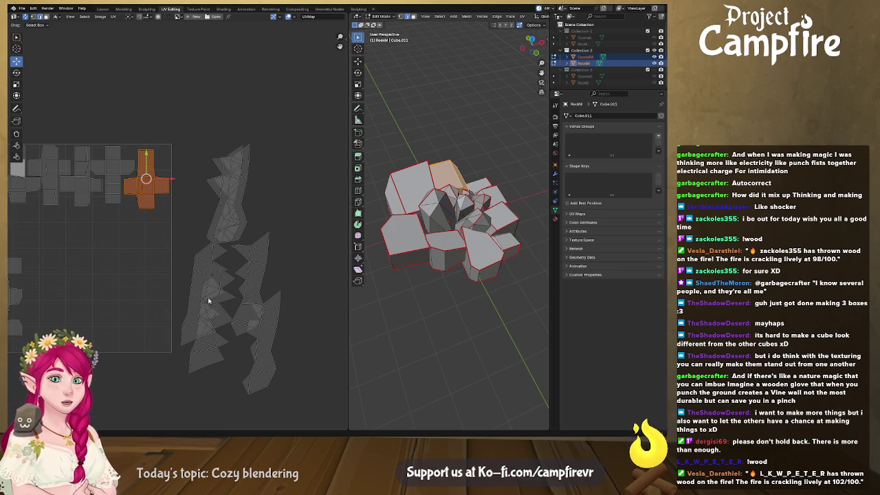
- Select the top crystal's whole triangle-strip island and move it into the UV tile
middle_drag(193, 282, 242, 273)
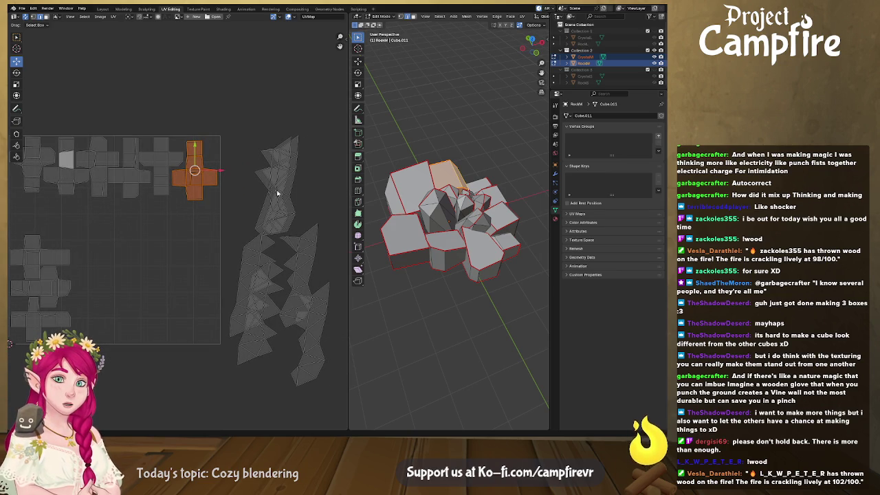
click(276, 192)
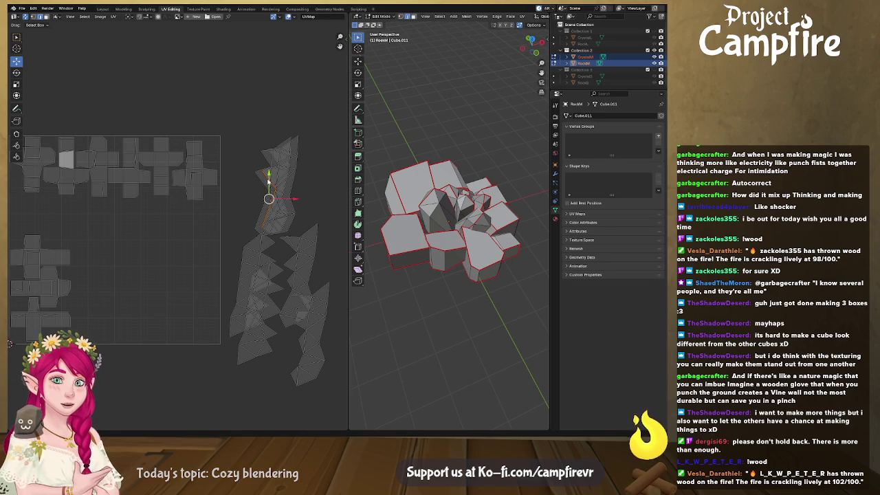
key(ctrl+l)
key(g)
click(297, 186)
drag(273, 164, 273, 165)
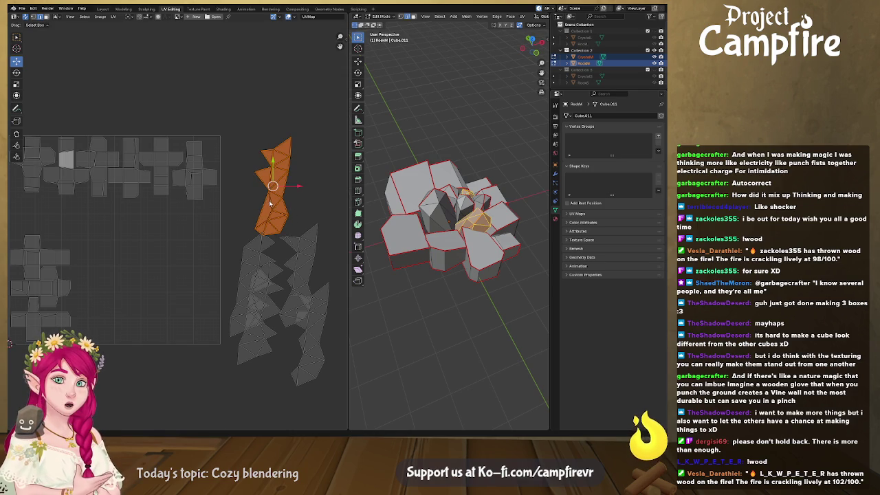
mouse_move(273, 186)
mouse_down()
mouse_move(131, 249)
mouse_move(64, 244)
mouse_up()
scroll(95, 253, up, 1)
- Rotate the island horizontal, mirror it, and set it below the cube islands
key(r)
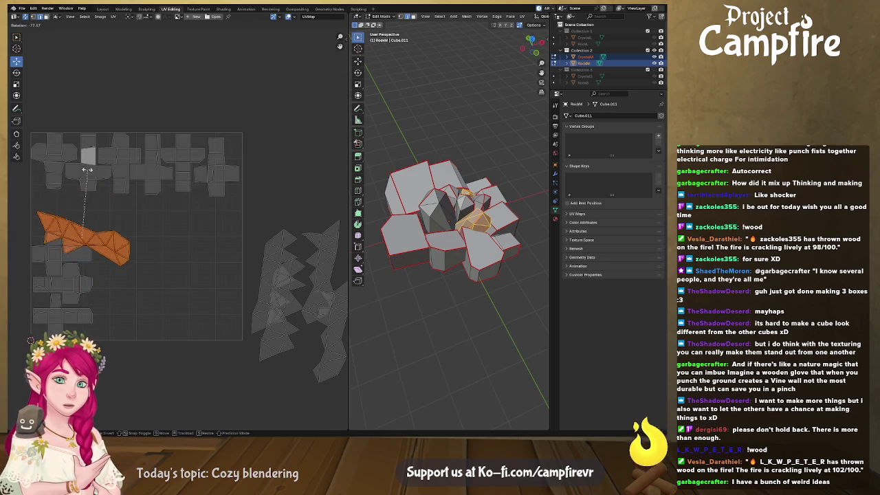
click(68, 199)
right_click(84, 236)
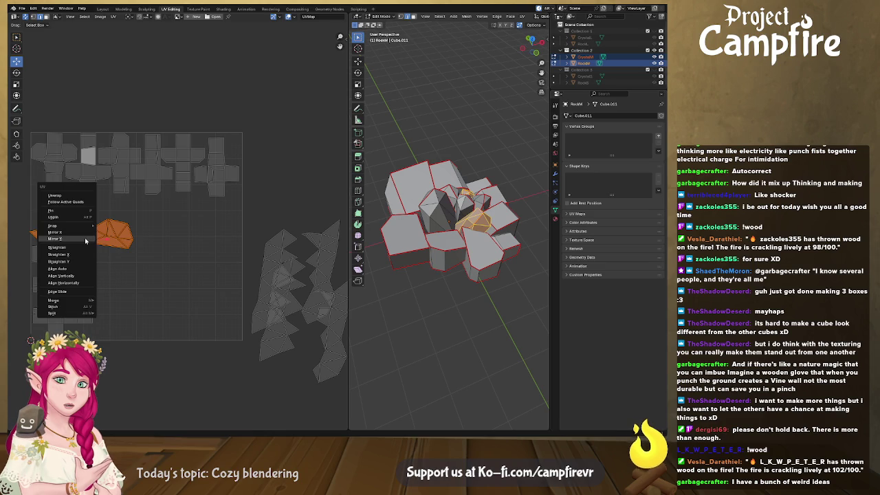
click(85, 234)
key(g)
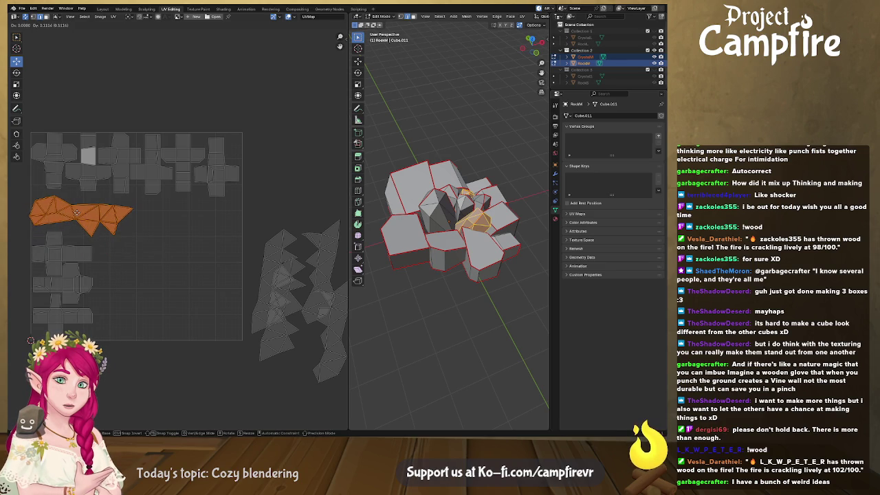
click(79, 213)
middle_drag(263, 328, 182, 274)
scroll(182, 273, up, 1)
scroll(183, 278, up, 1)
click(184, 282)
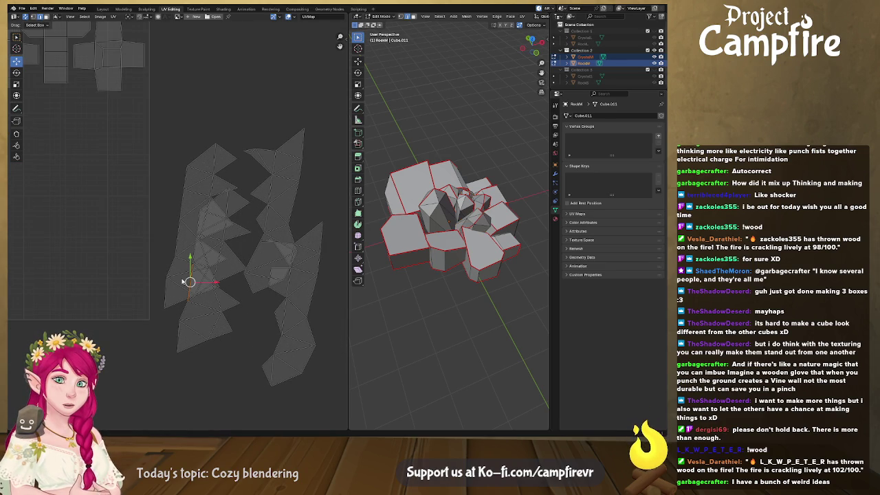
- Move the left crystal island down toward the tile, redoing the move once
click(193, 217)
drag(198, 222, 212, 270)
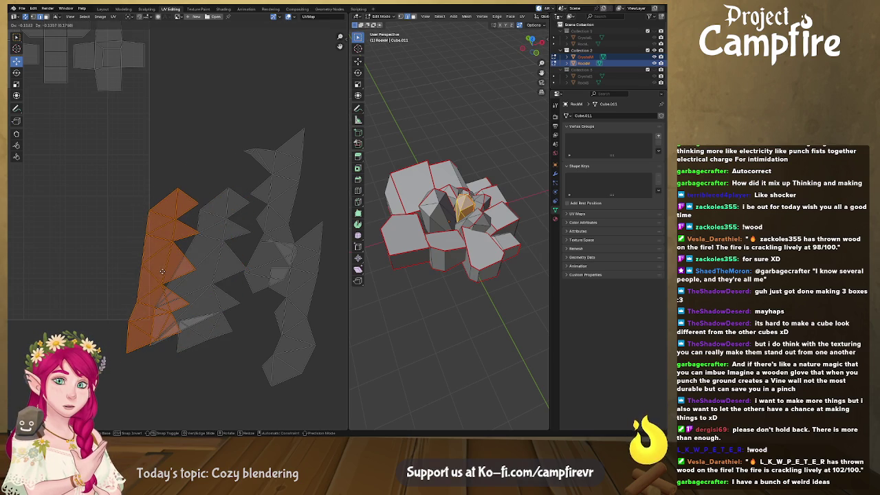
drag(213, 270, 163, 270)
key(ctrl+z)
key(ctrl+z)
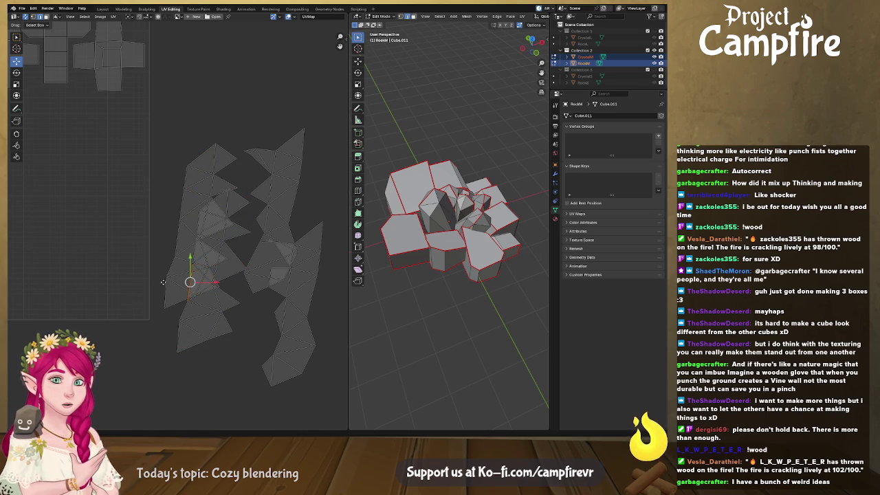
click(206, 242)
mouse_move(201, 227)
mouse_down()
mouse_move(178, 282)
mouse_move(213, 270)
mouse_up()
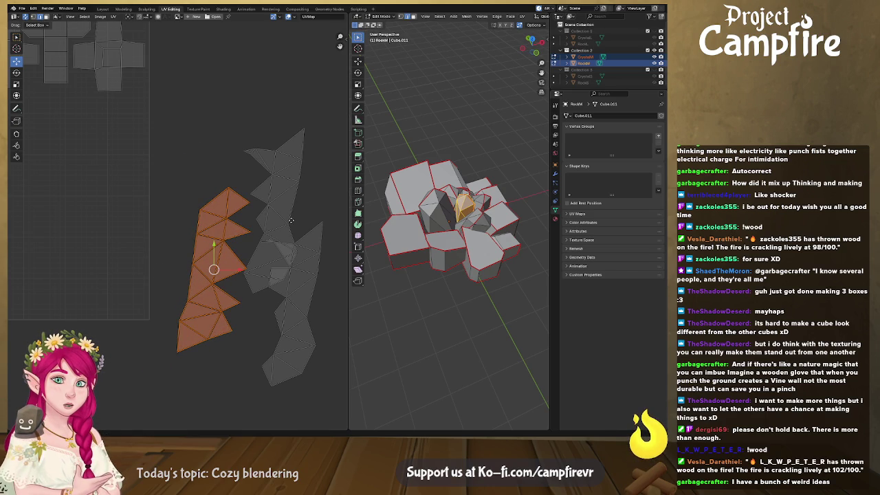
click(291, 220)
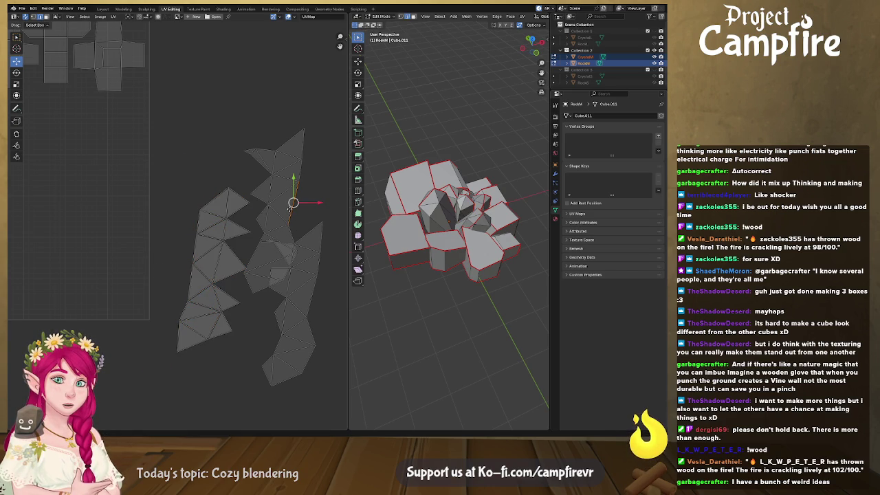
- Bring the right crystal island left into the UV tile after one undone attempt
click(275, 210)
mouse_move(275, 211)
mouse_down()
mouse_move(319, 281)
mouse_move(296, 308)
mouse_up()
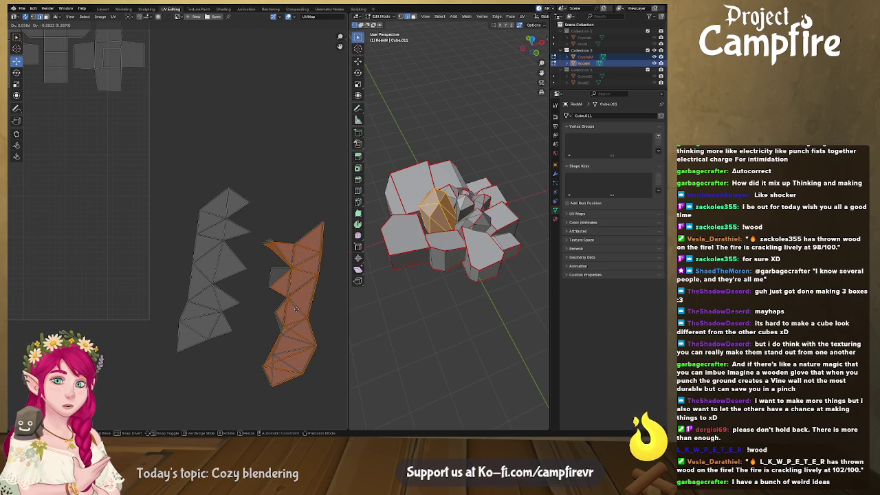
drag(296, 309, 94, 236)
key(ctrl+z)
mouse_move(292, 314)
middle_down()
mouse_move(314, 298)
mouse_move(196, 255)
mouse_move(256, 243)
middle_up()
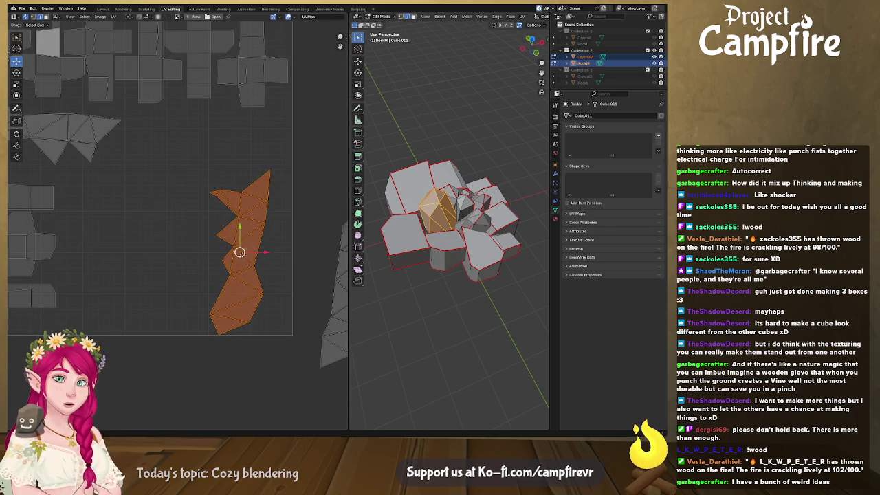
drag(240, 252, 88, 245)
middle_drag(233, 249, 137, 248)
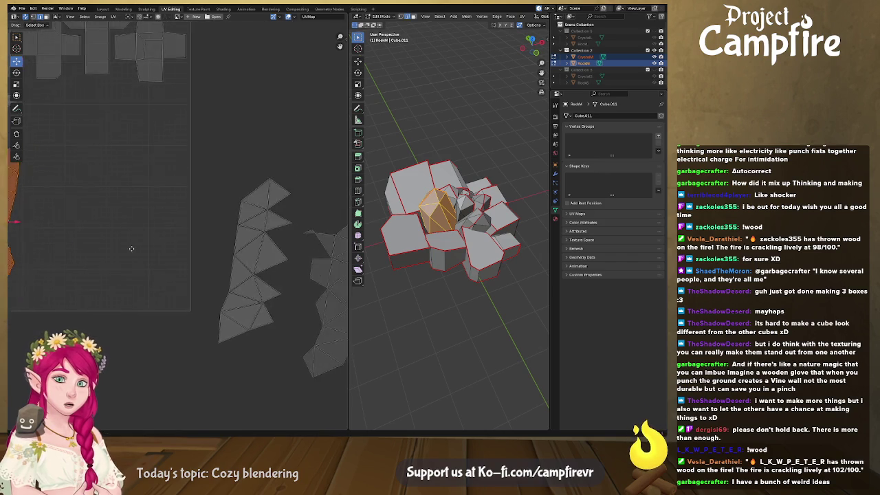
scroll(158, 234, down, 1)
click(242, 242)
- Place the middle and right crystal islands in the tile beside the other strips
key(l)
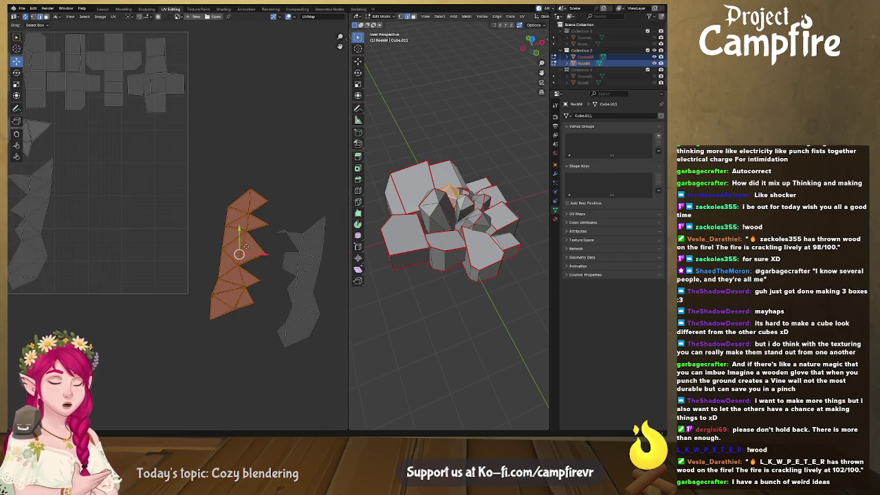
drag(239, 255, 75, 178)
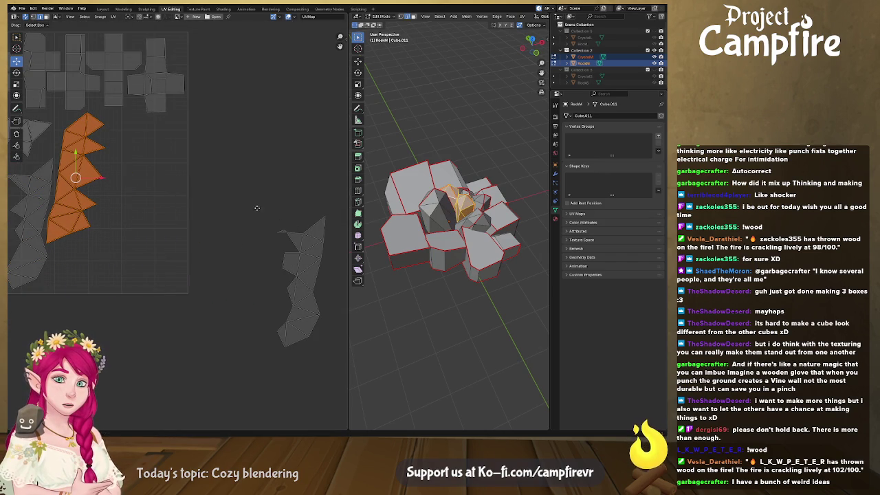
click(285, 275)
key(l)
drag(301, 281, 139, 216)
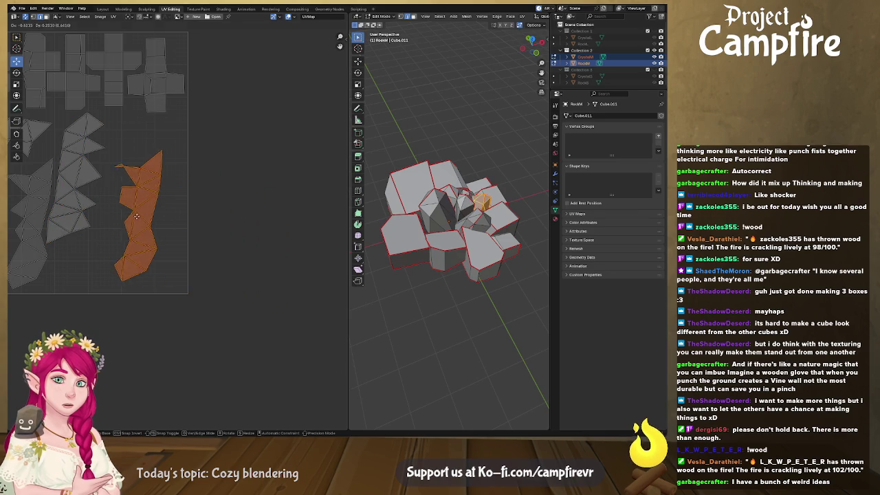
scroll(198, 227, up, 2)
scroll(198, 228, up, 1)
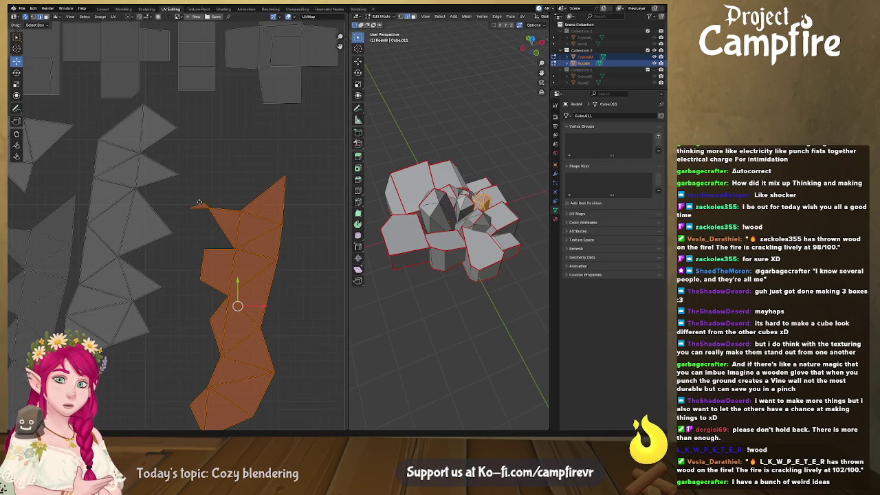
- Scale up the right crystal island and nudge it up and right
click(200, 203)
scroll(214, 209, up, 3)
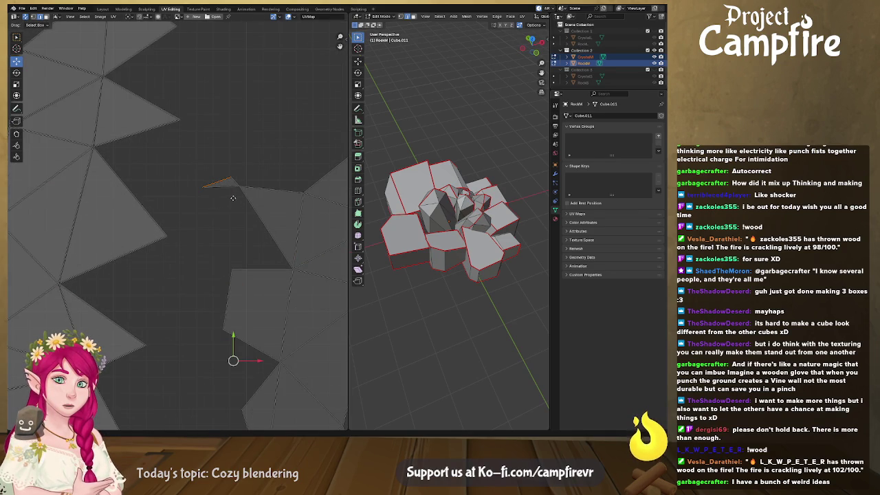
scroll(243, 195, down, 4)
scroll(216, 253, down, 3)
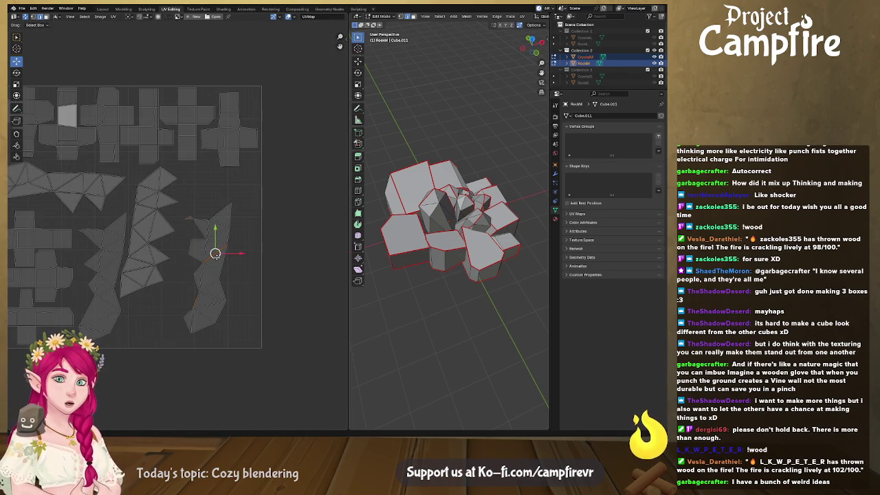
key(l)
key(s)
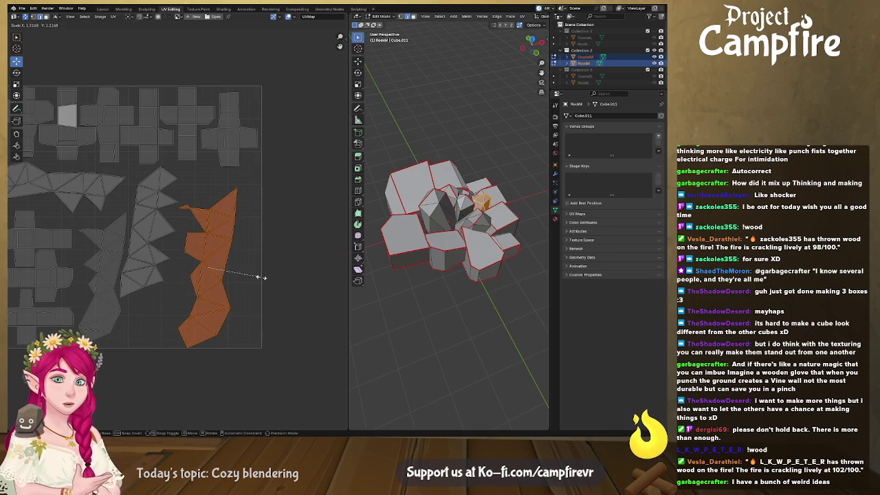
drag(215, 267, 226, 250)
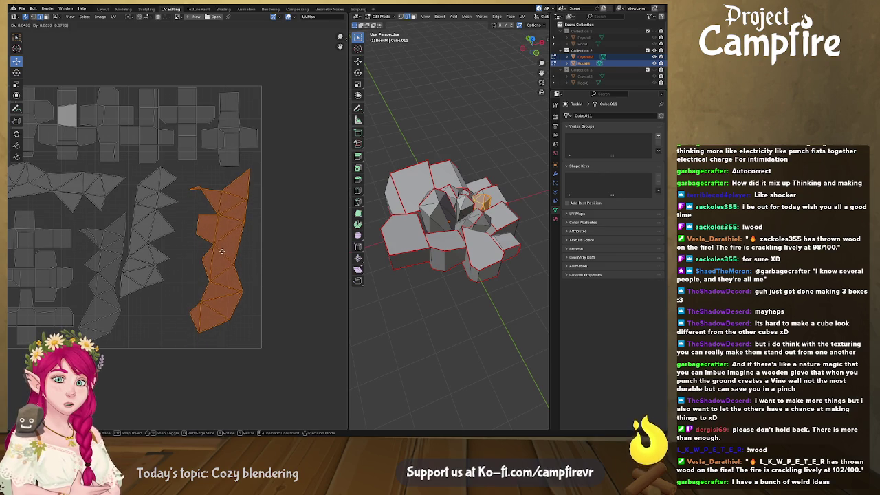
- Enlarge the middle crystal island and shift it slightly right
click(151, 282)
key(l)
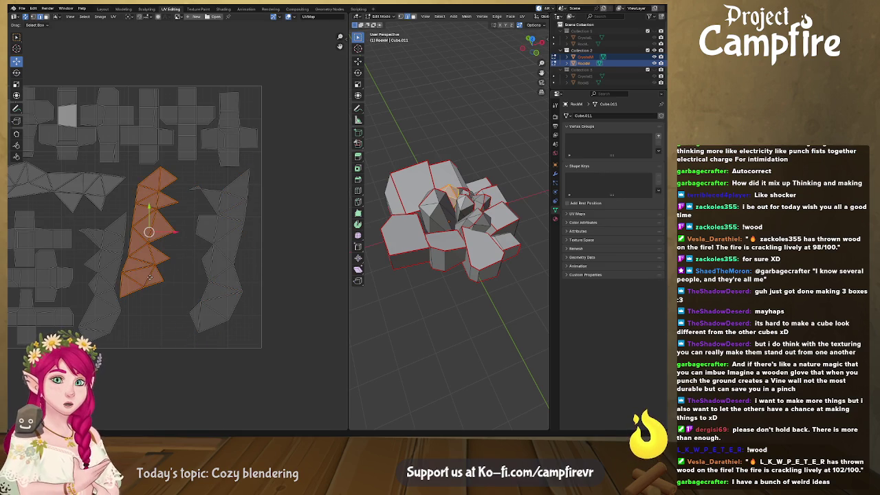
key(s)
click(181, 268)
click(154, 256)
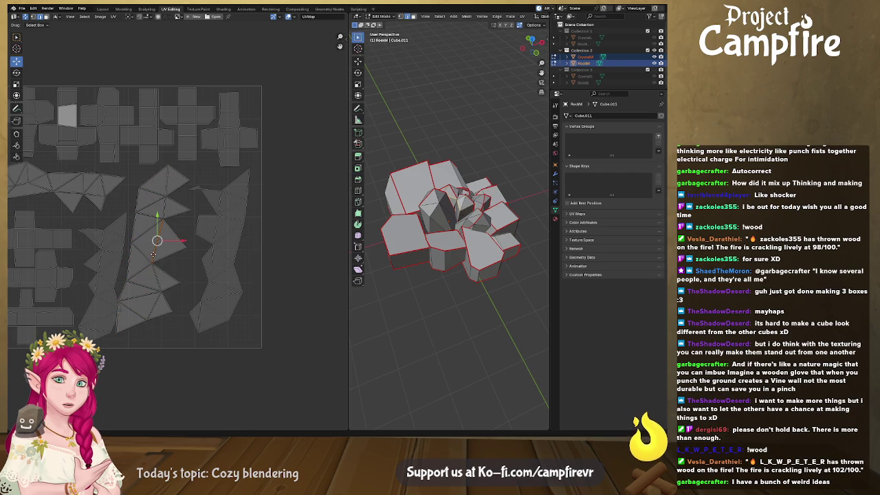
key(l)
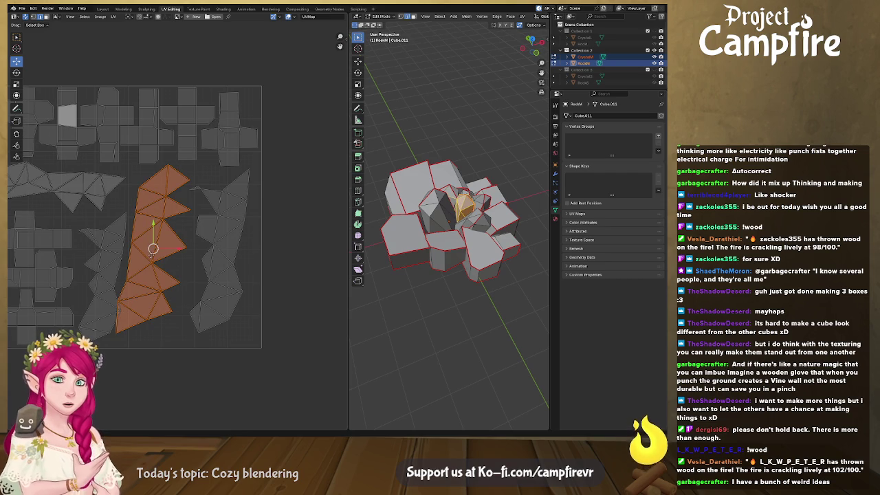
drag(153, 249, 152, 250)
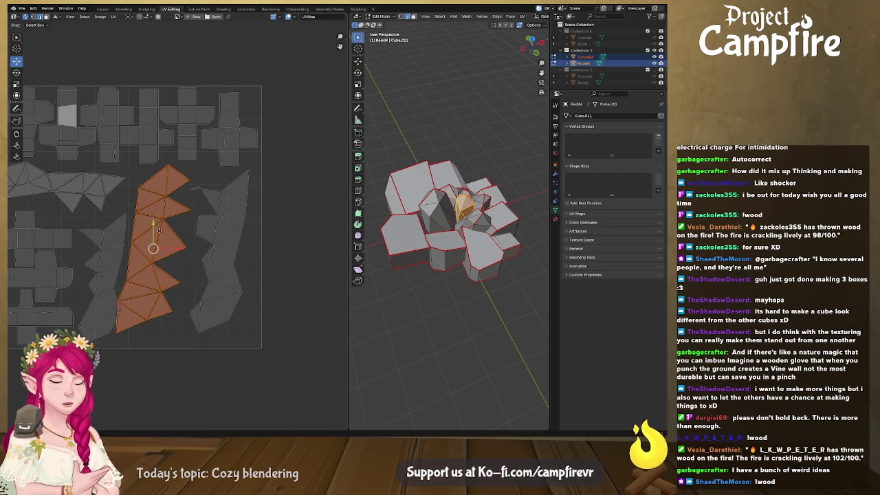
drag(153, 248, 164, 246)
scroll(148, 250, down, 1)
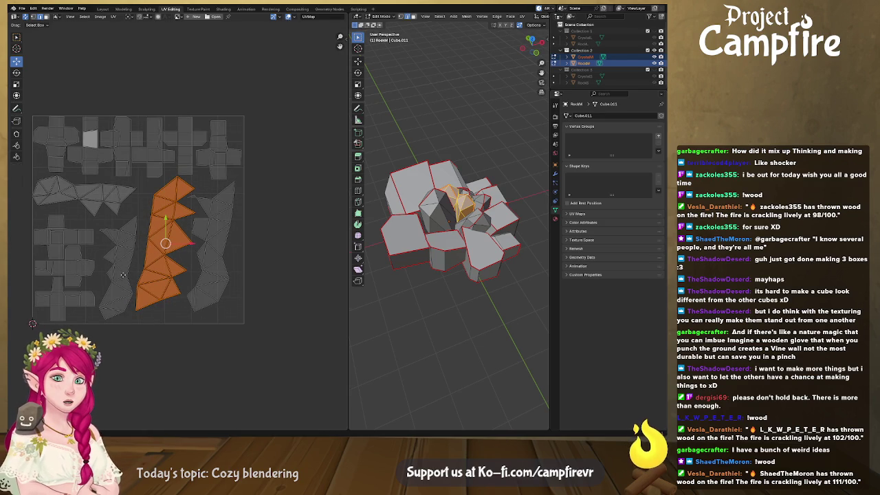
- Enlarge and nudge the orange island into place, then save CrystalCluster.blend
click(124, 270)
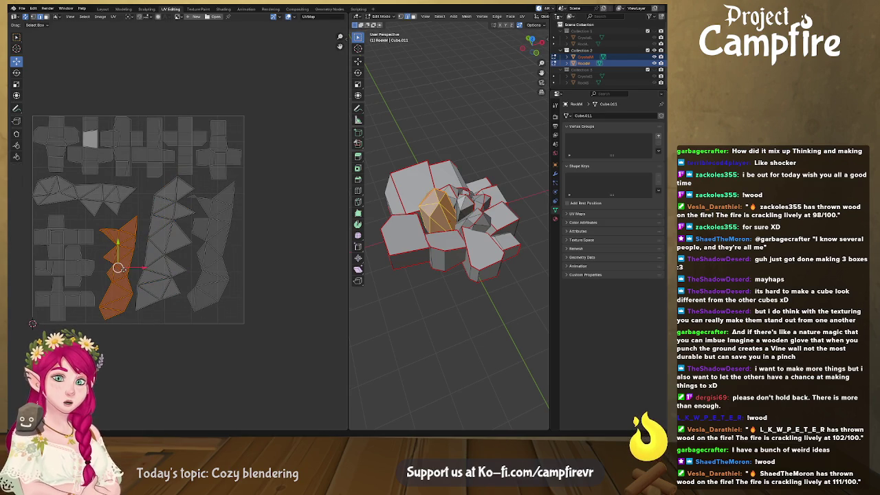
key(s)
click(160, 258)
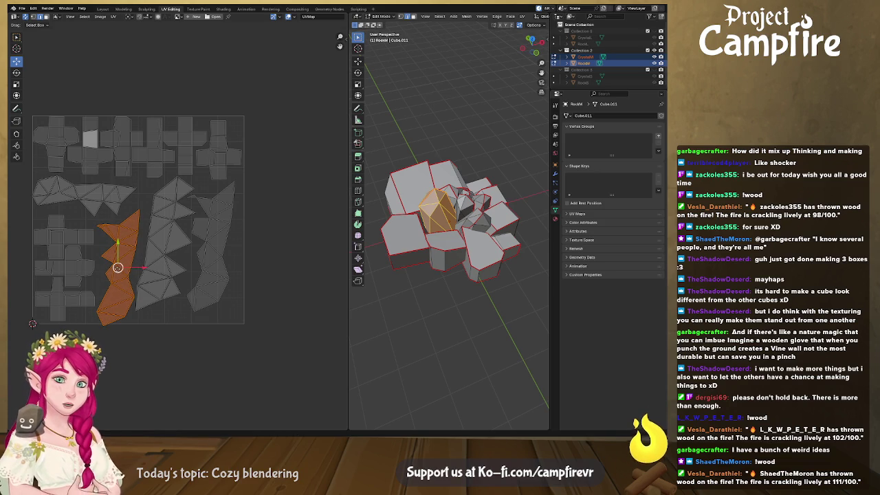
drag(118, 267, 116, 262)
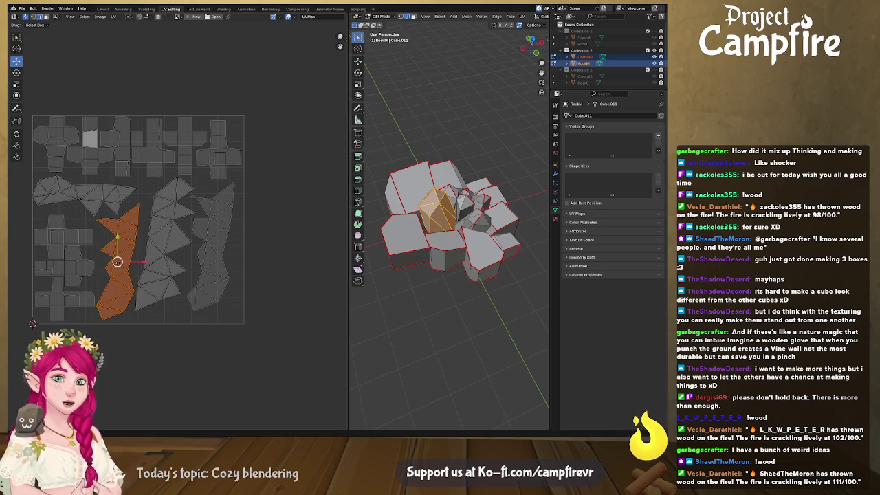
drag(120, 270, 129, 270)
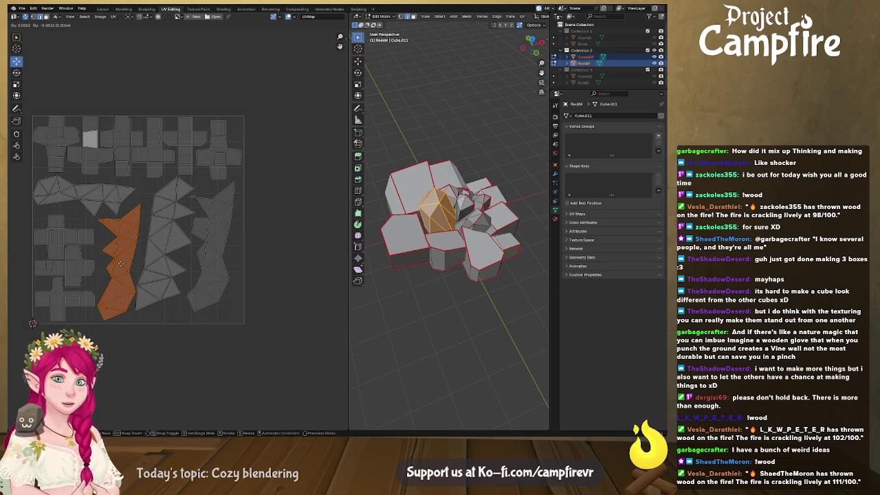
click(89, 84)
key(ctrl+s)
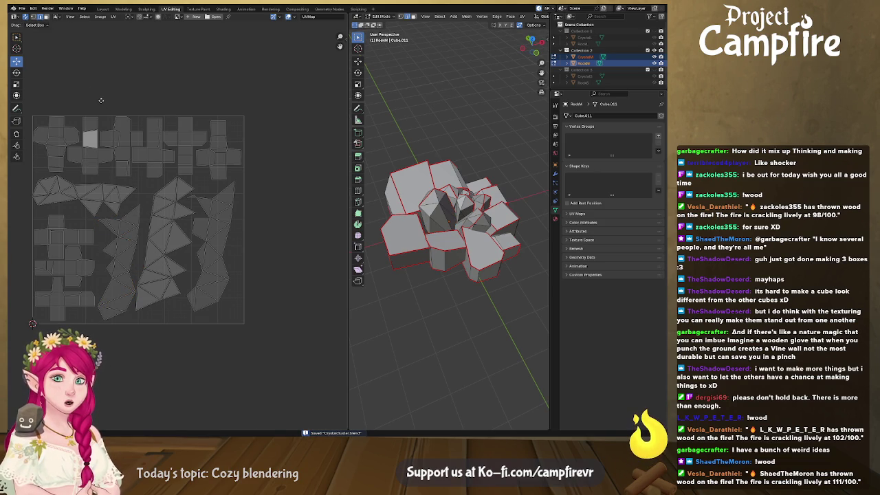
- Dismiss the UV menu, zoom out on the cluster, and leave Edit Mode on the rock
click(114, 17)
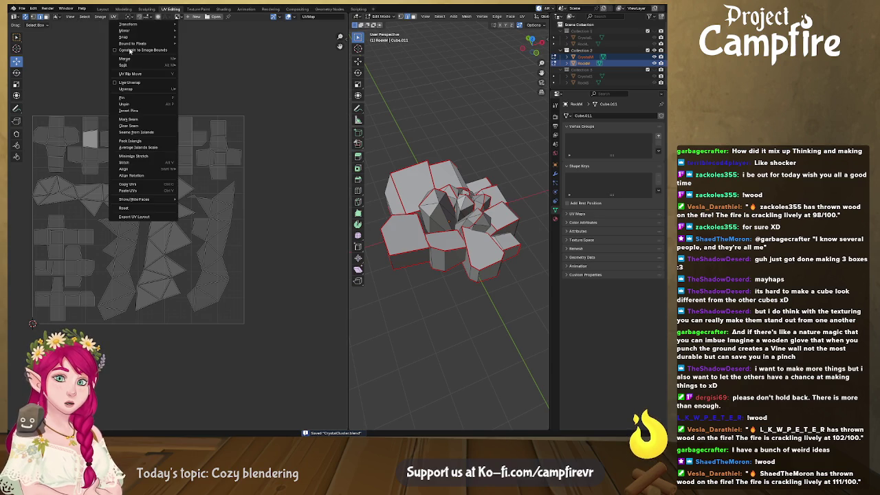
click(164, 208)
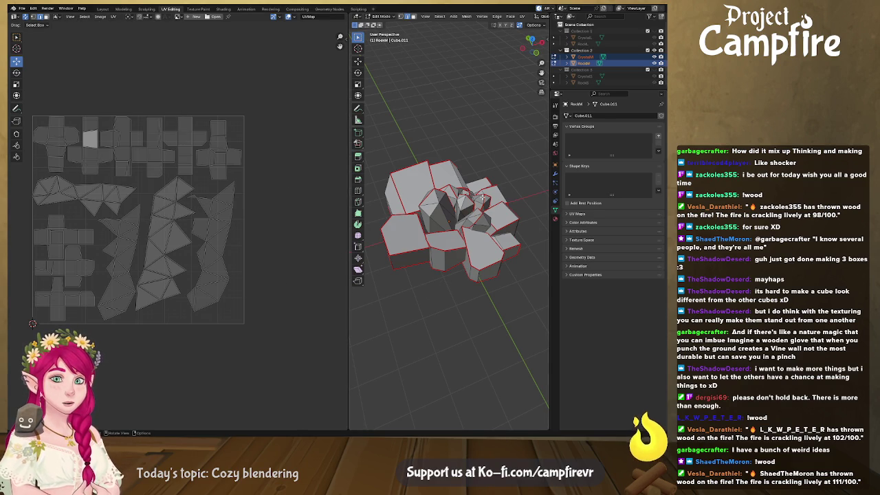
scroll(464, 206, down, 3)
middle_drag(465, 207, 473, 198)
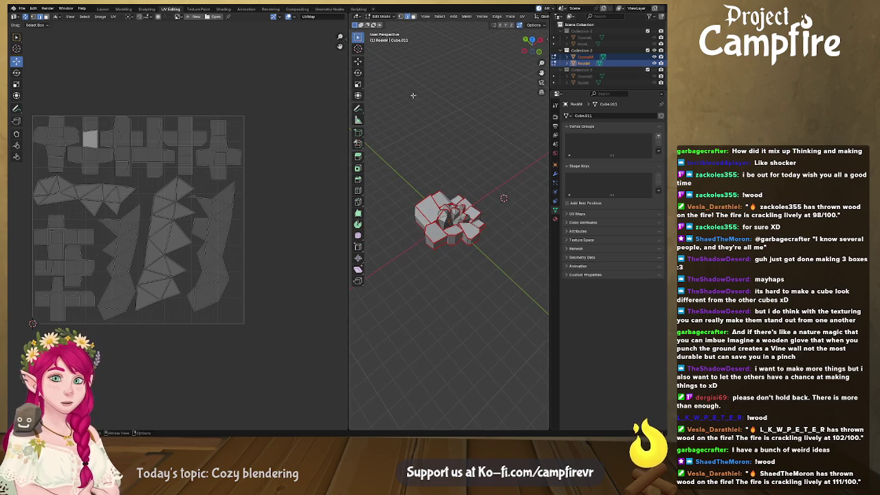
key(Tab)
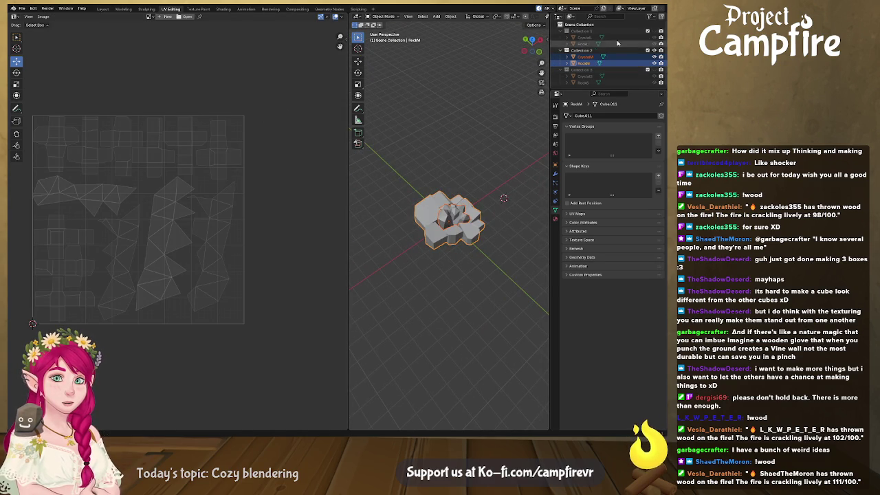
- Hide the rock and delete the stray large back plane face from CrystalL
click(654, 51)
click(639, 37)
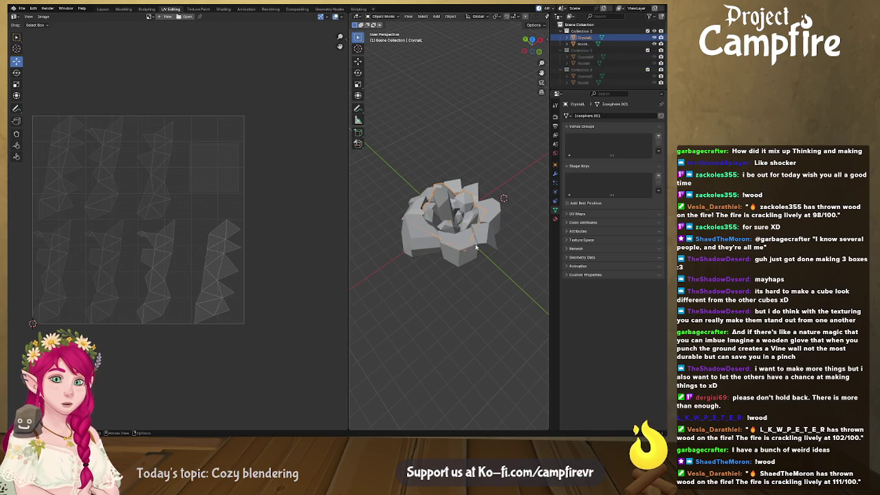
middle_drag(477, 244, 468, 221)
scroll(468, 221, up, 2)
scroll(469, 220, up, 3)
scroll(468, 221, up, 3)
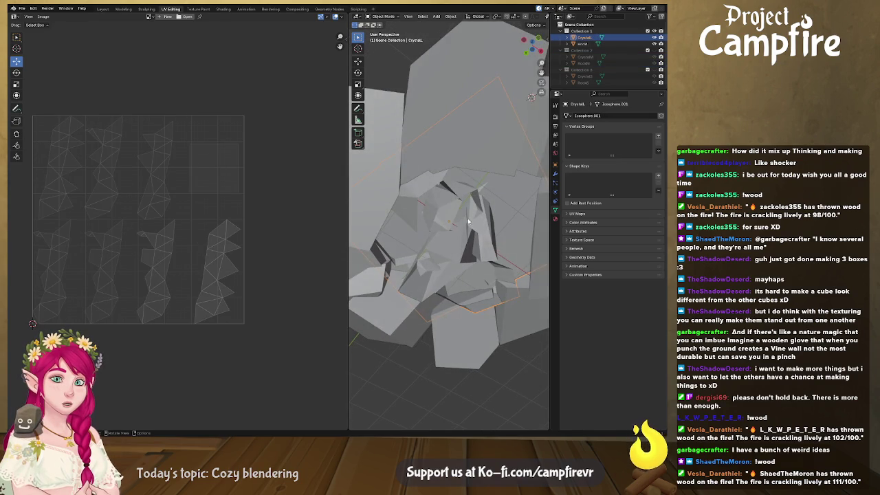
key(Tab)
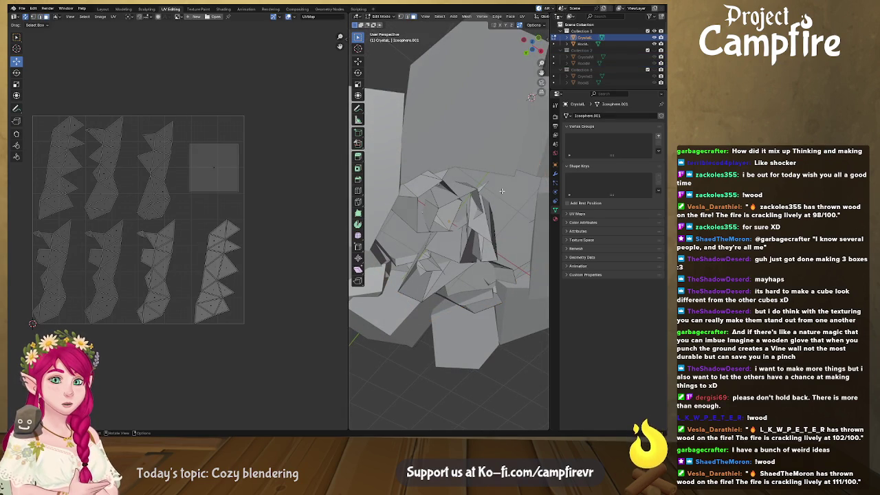
click(502, 191)
key(x)
click(502, 191)
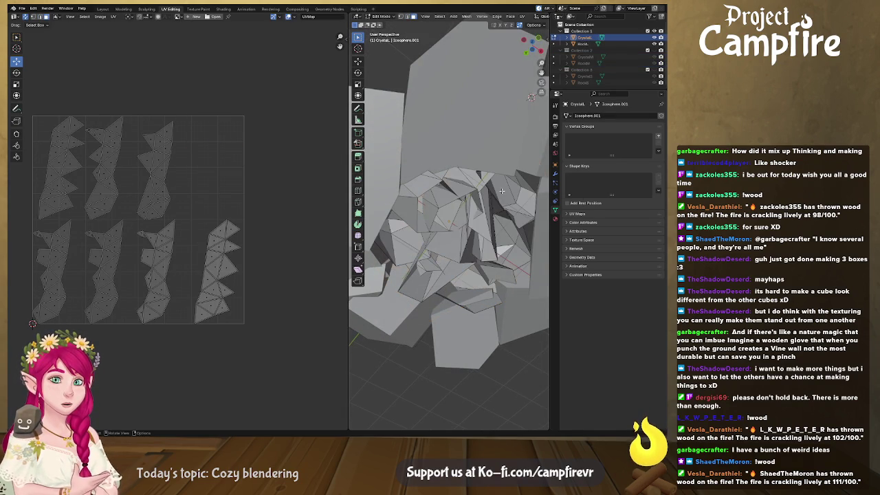
mouse_move(497, 194)
middle_down()
mouse_move(472, 233)
mouse_move(473, 260)
middle_up()
key(Tab)
- Edit RockL and CrystalL together and turn off UV Sync Selection
click(473, 262)
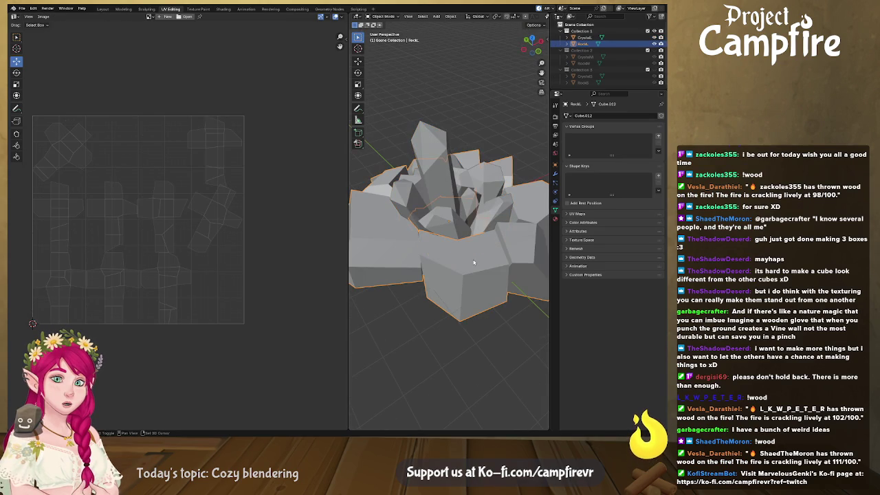
shift+click(464, 216)
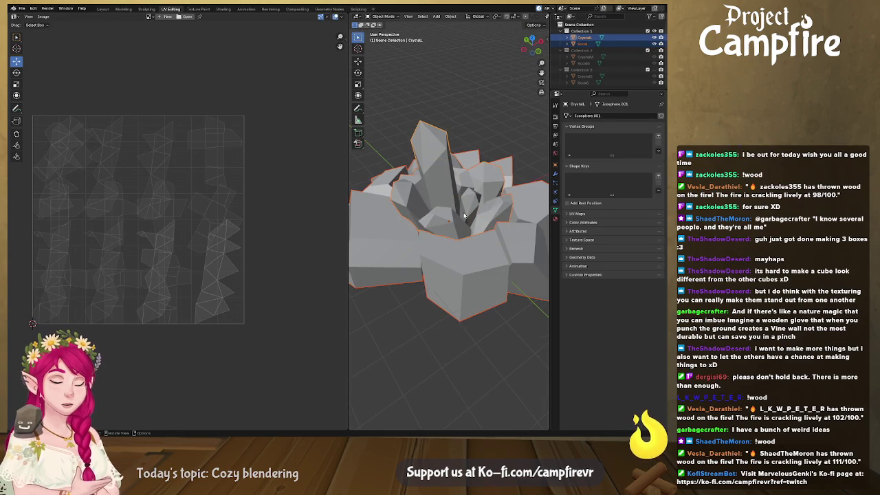
key(Tab)
middle_drag(294, 245, 279, 259)
scroll(279, 259, down, 1)
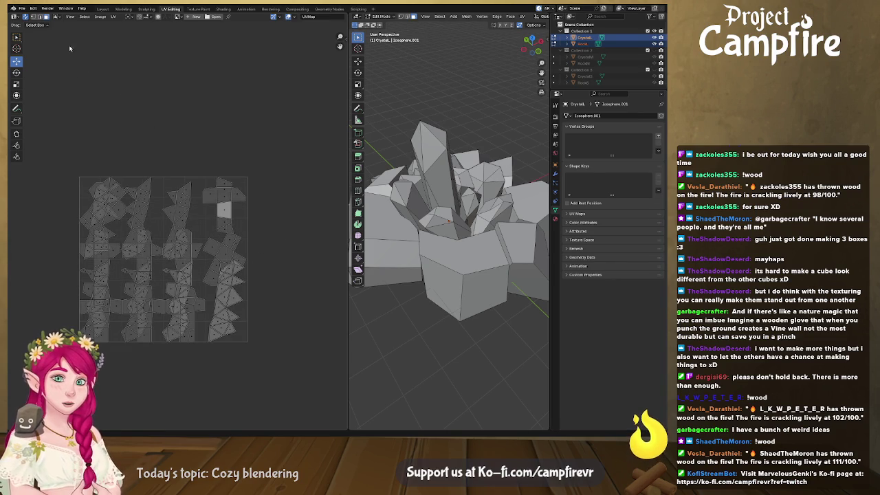
middle_drag(72, 78, 93, 114)
click(26, 17)
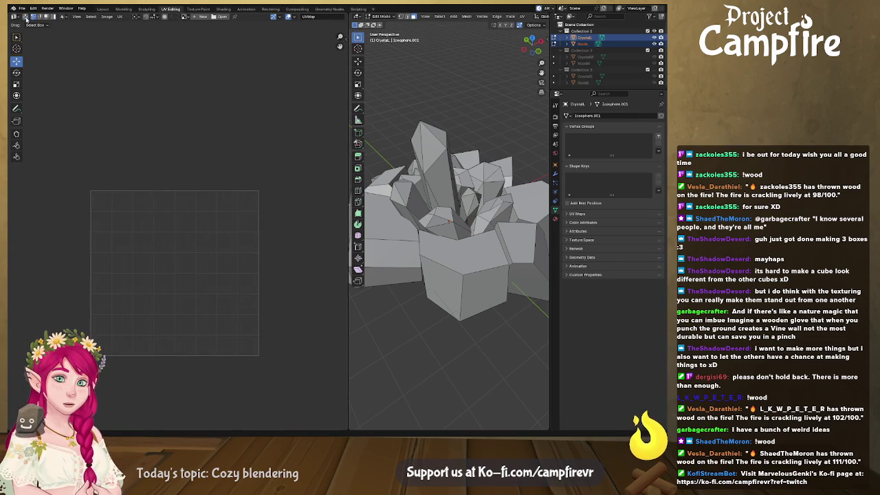
- Move a cross-shaped cube island and a long crystal island out above the tile
key(a)
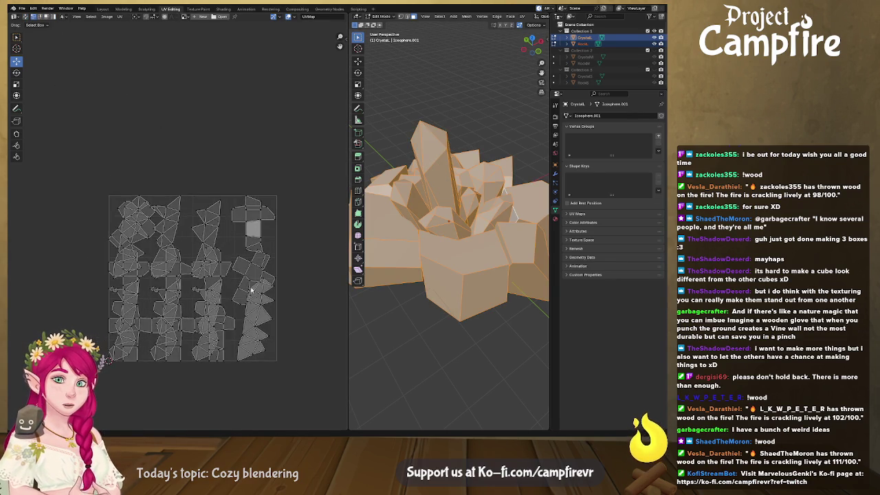
middle_drag(251, 285, 217, 189)
click(216, 189)
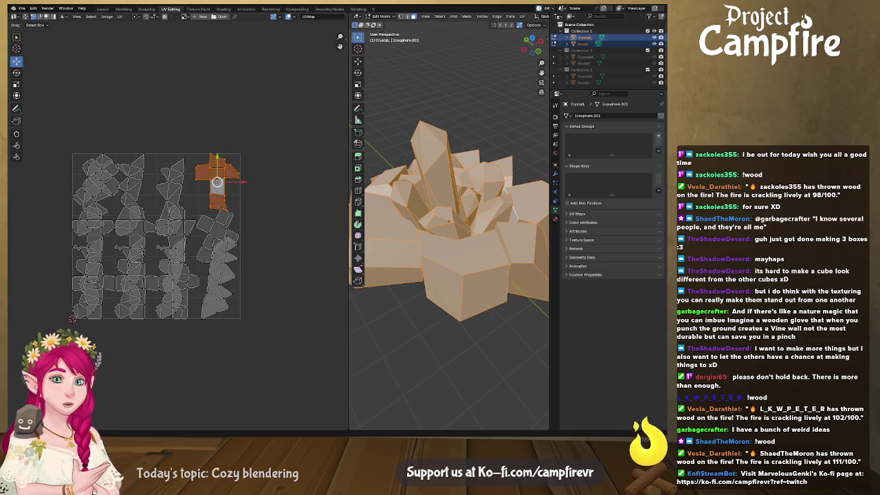
drag(217, 189, 280, 134)
click(169, 188)
key(l)
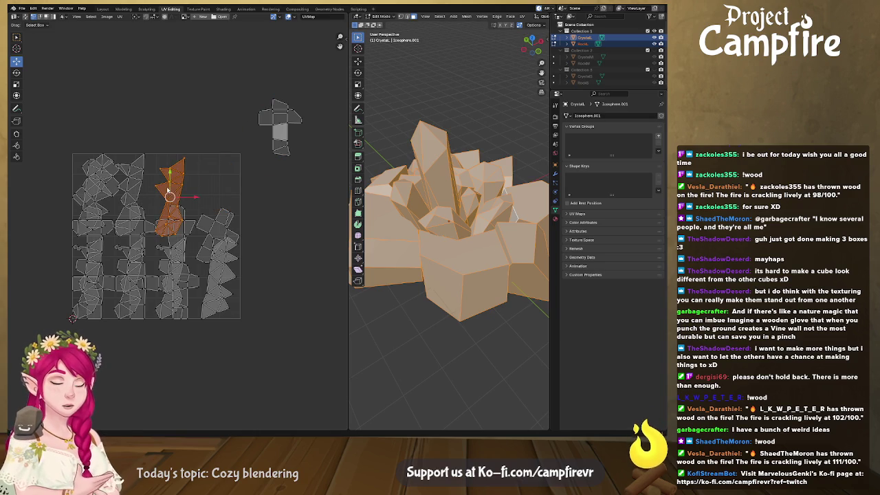
drag(169, 189, 119, 94)
- Move another long island, one more island, and a cross island up out of the tile
click(137, 169)
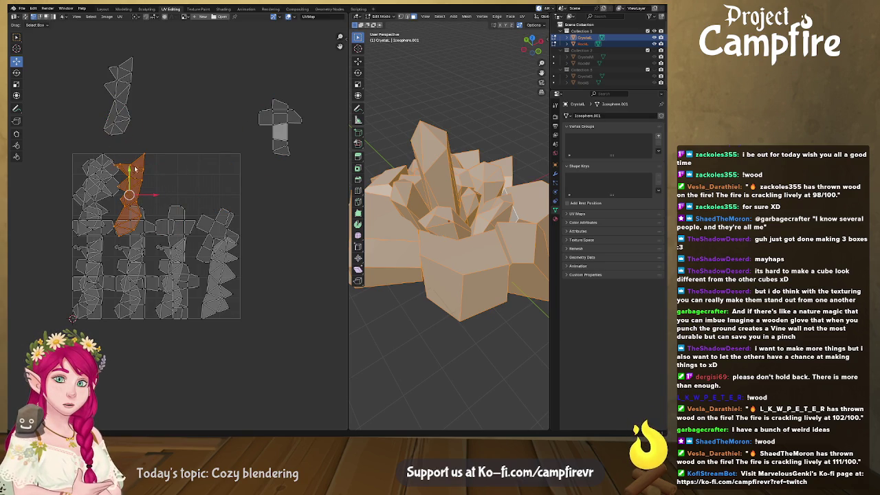
mouse_move(130, 195)
mouse_down()
mouse_move(102, 89)
mouse_move(43, 94)
mouse_up()
click(189, 223)
drag(183, 218, 217, 100)
click(216, 225)
shift+drag(218, 227, 295, 145)
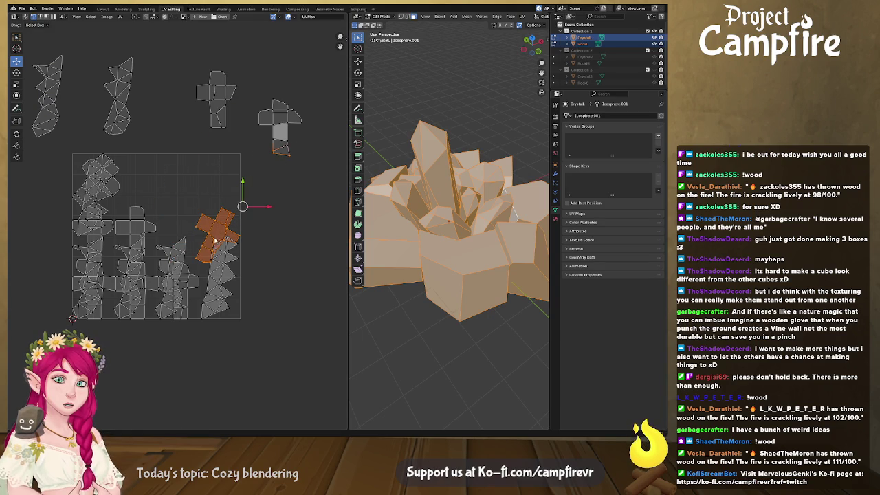
click(216, 227)
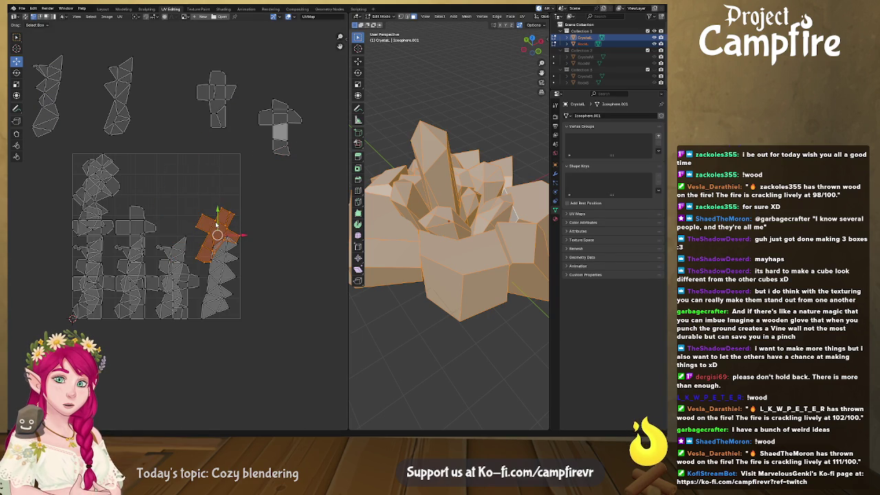
drag(217, 235, 320, 146)
- Select the whole jagged lower-right island, cancelling an accidental move
click(227, 263)
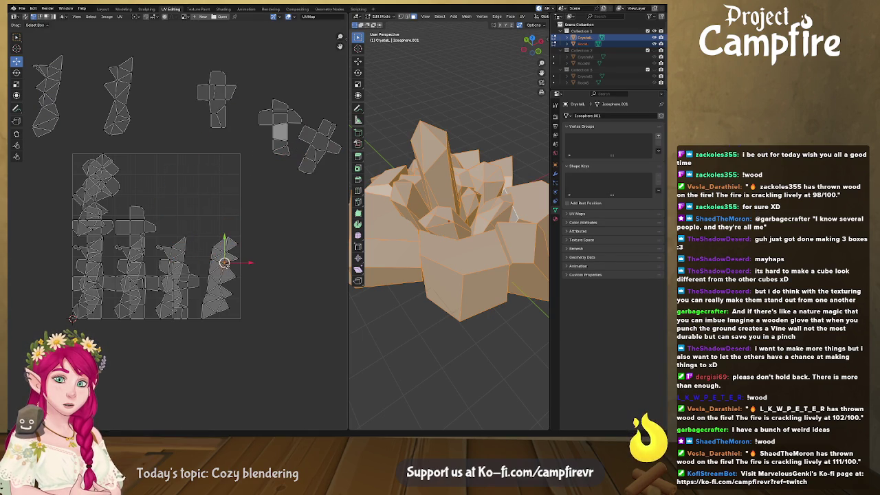
key(g)
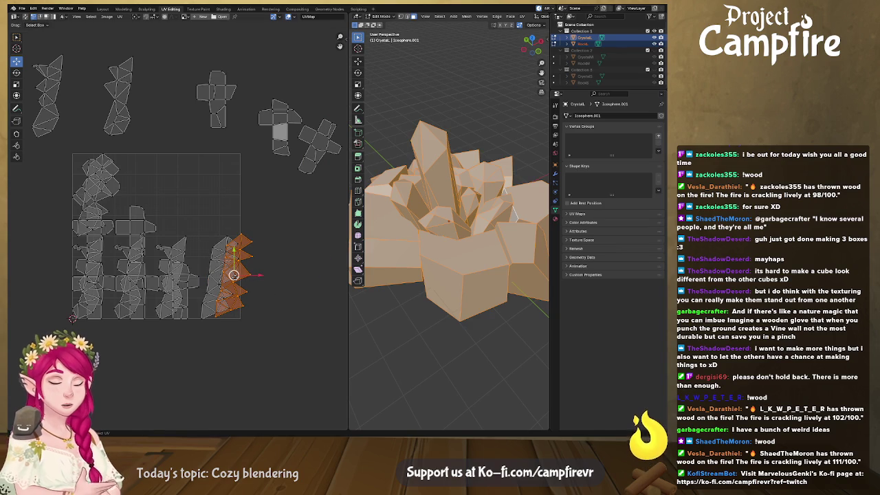
key(Escape)
ctrl+drag(248, 251, 211, 301)
click(212, 297)
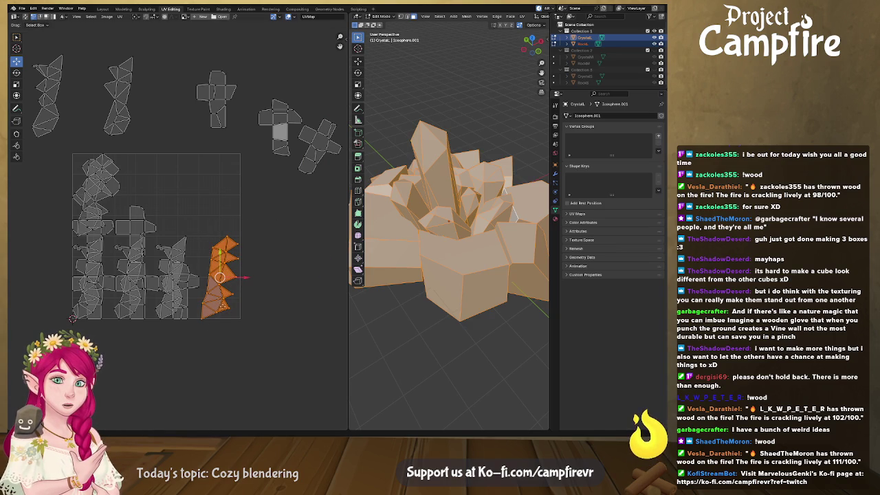
- Try nudging the jagged island and the tall crystal island, undoing both moves
scroll(218, 300, up, 3)
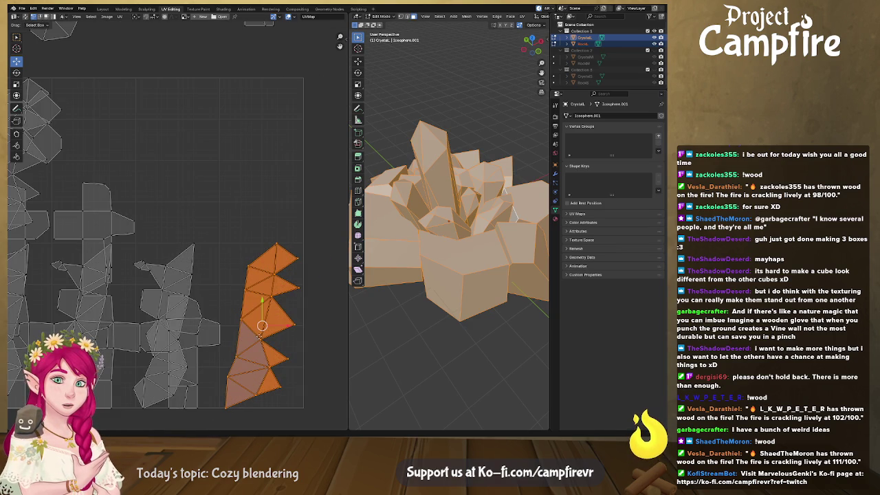
drag(262, 325, 266, 325)
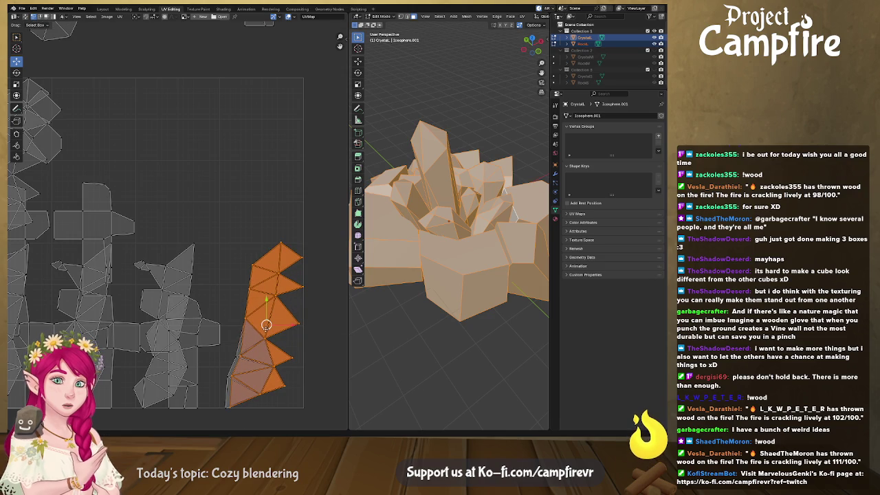
key(ctrl+z)
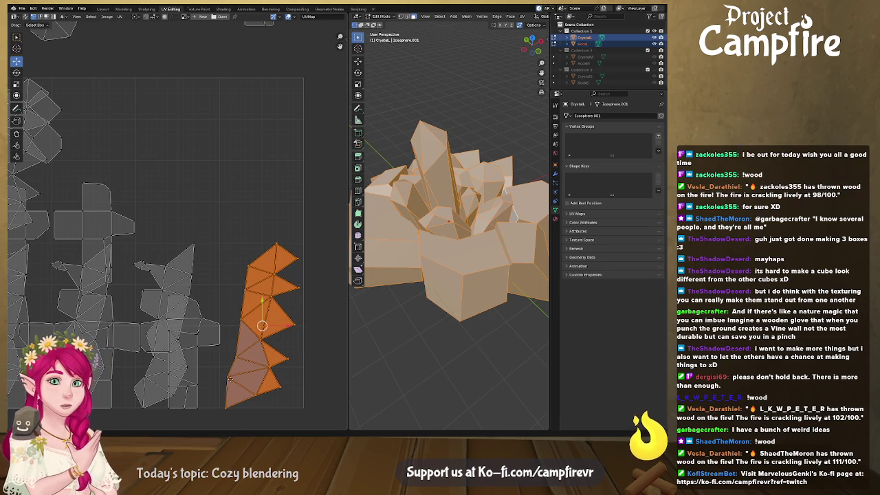
scroll(234, 376, down, 2)
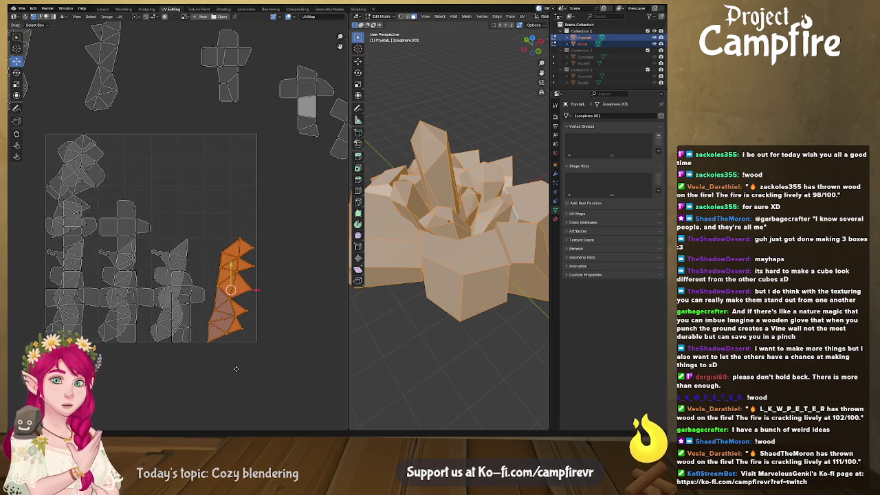
click(186, 257)
click(187, 256)
key(g)
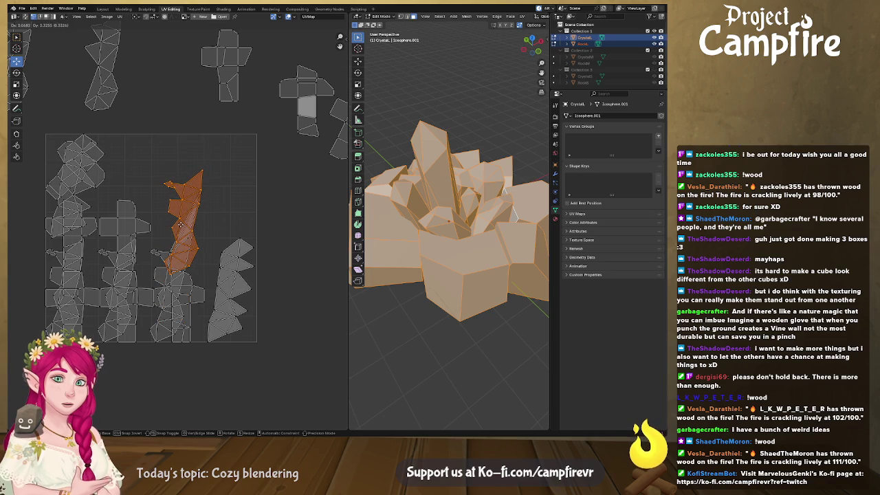
key(Escape)
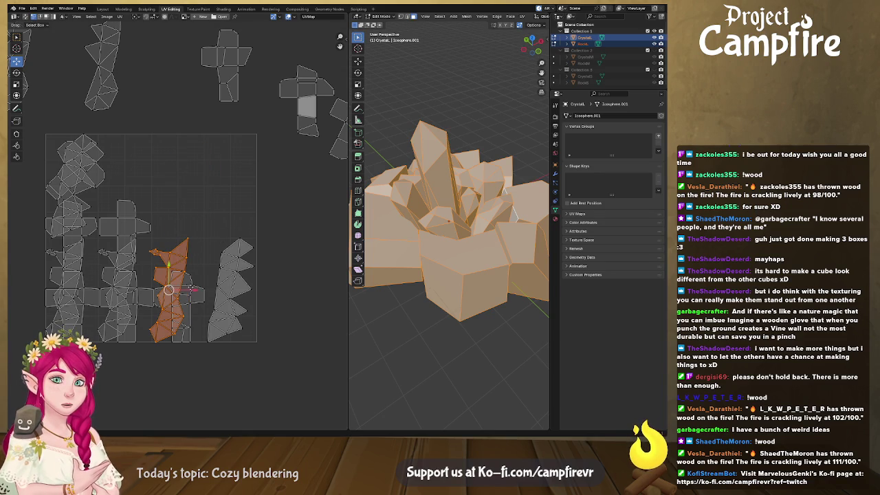
- Move the overlapping lower cube island and the upper-left cross island above the tile
click(203, 300)
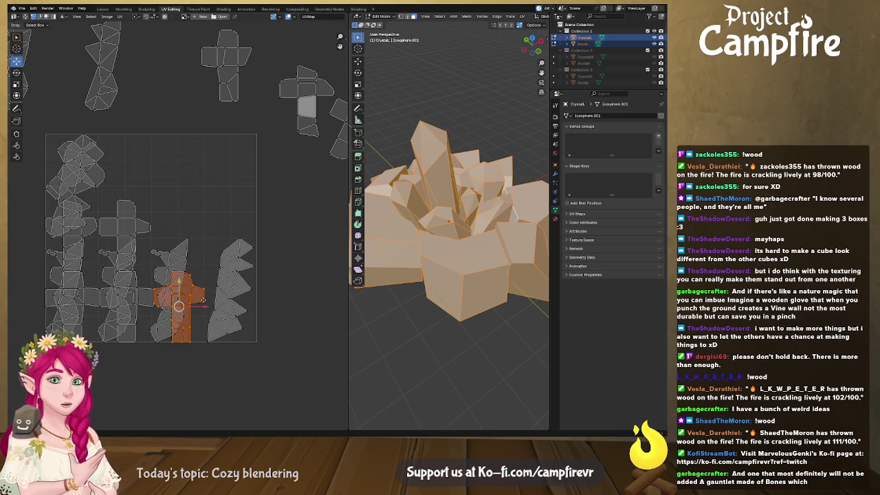
key(g)
click(186, 82)
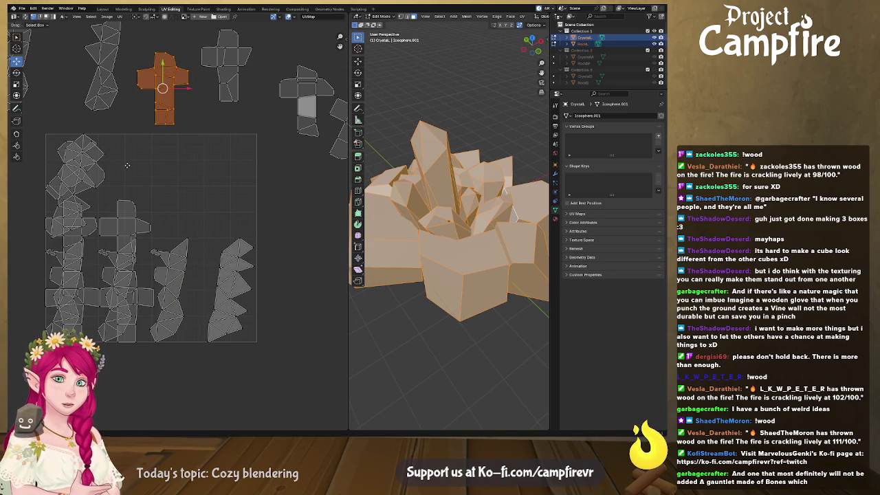
click(105, 177)
key(l)
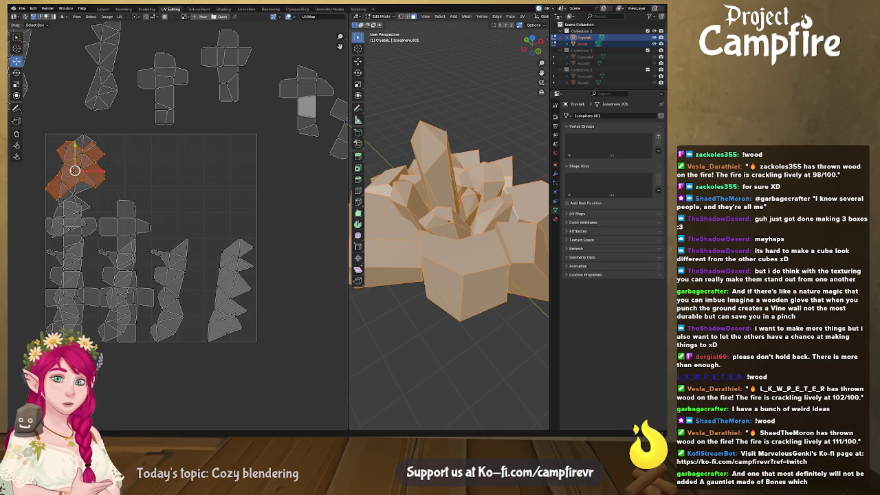
key(g)
drag(42, 105, 285, 43)
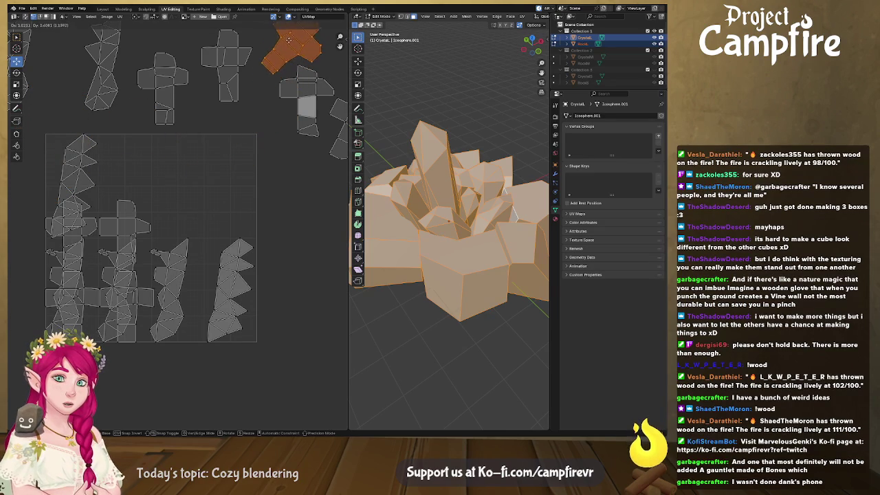
click(285, 43)
- Move the tall left crystal strip out to the right of the tile
key(l)
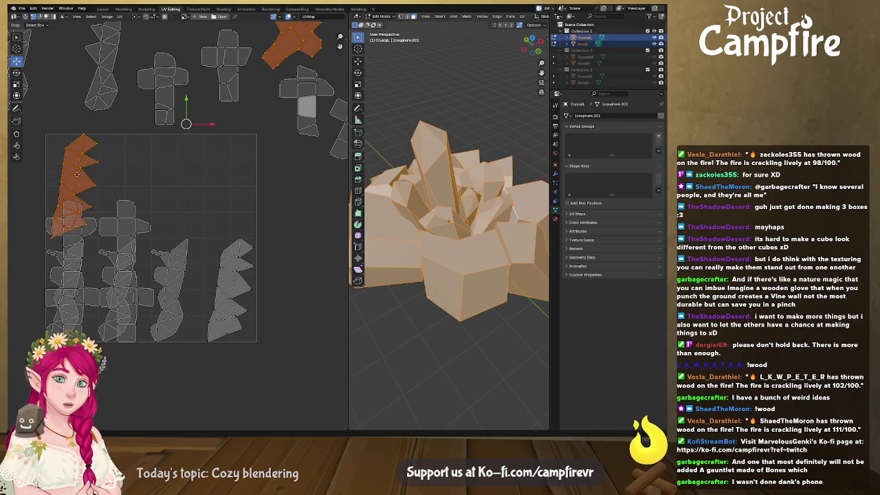
click(77, 171)
drag(74, 185, 276, 241)
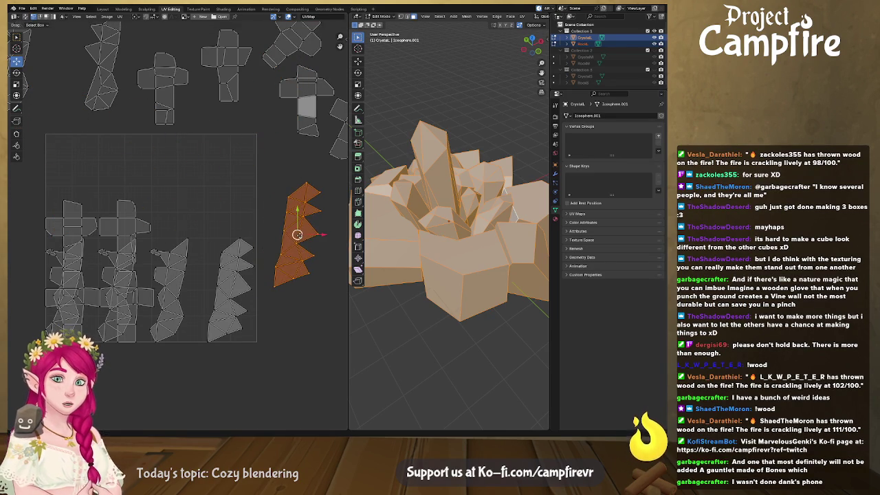
scroll(272, 234, down, 1)
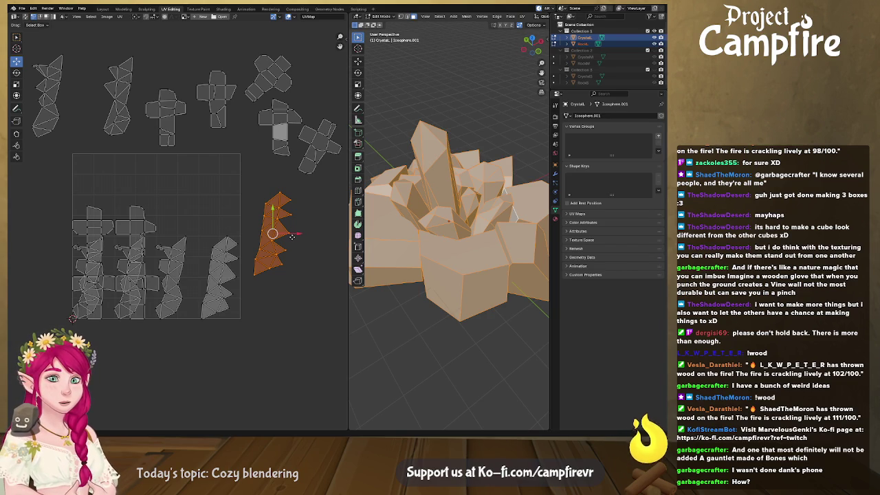
- Move two cross-shaped cube islands out of the UV tile to the left
middle_drag(278, 228, 299, 228)
click(176, 225)
click(157, 233)
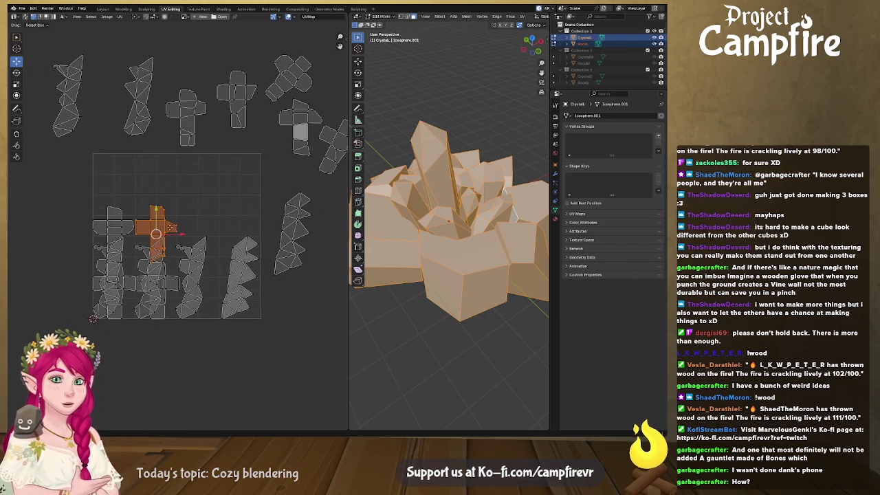
mouse_move(157, 232)
mouse_down()
mouse_move(66, 168)
mouse_move(53, 176)
mouse_up()
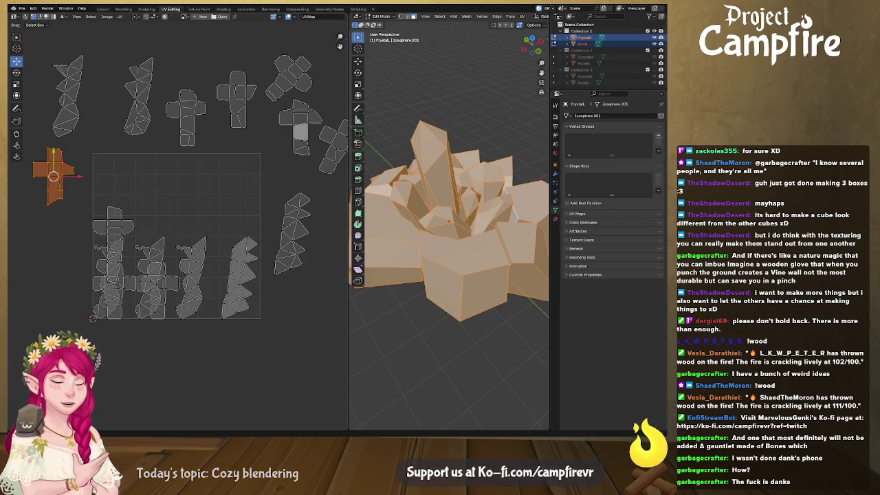
click(114, 223)
drag(114, 227, 19, 263)
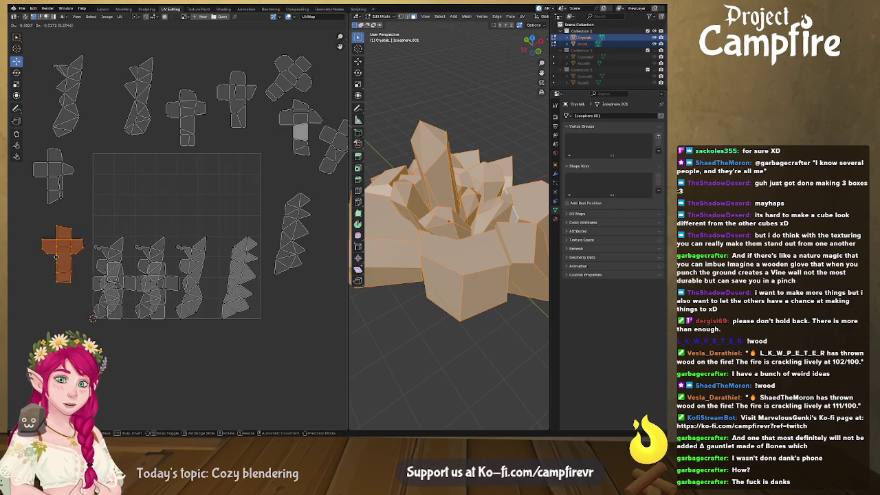
- Move a crystal island and another cross island down-left, off the UV tile
shift+click(113, 254)
click(124, 255)
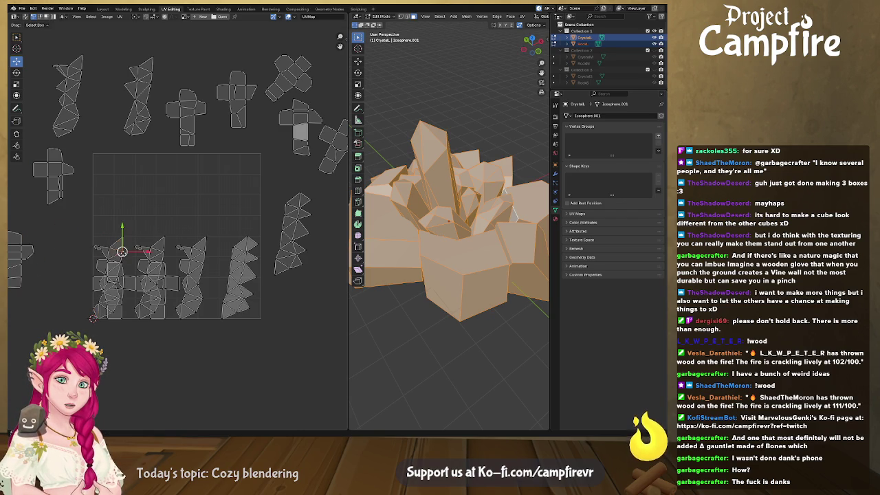
drag(108, 277, 49, 253)
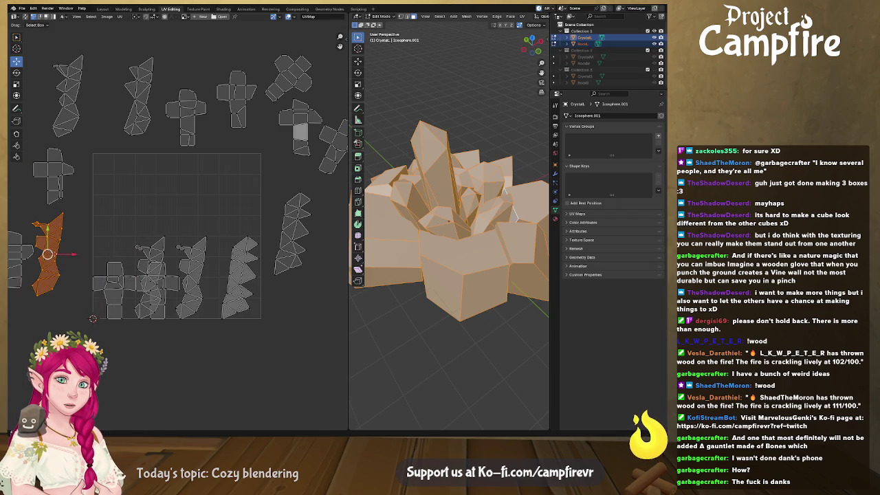
shift+click(114, 278)
drag(106, 272, 86, 330)
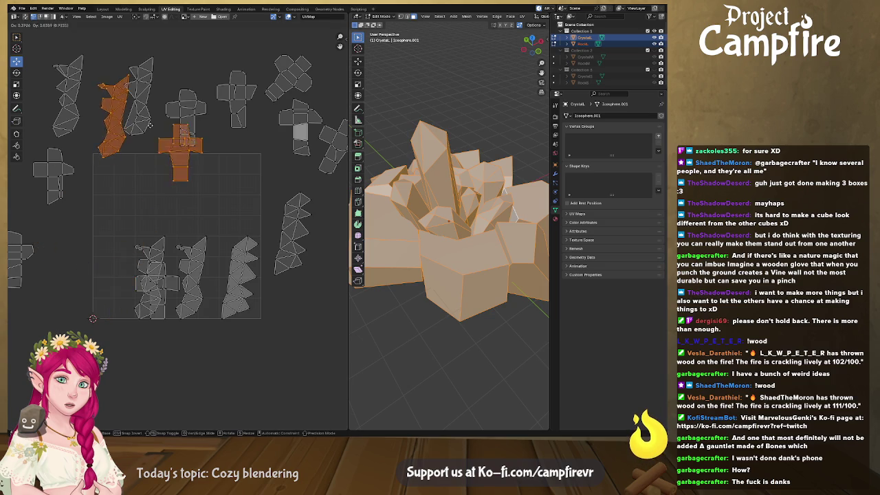
click(105, 337)
- Move a crystal strip island out of the tile to its left
click(146, 253)
drag(133, 290, 104, 287)
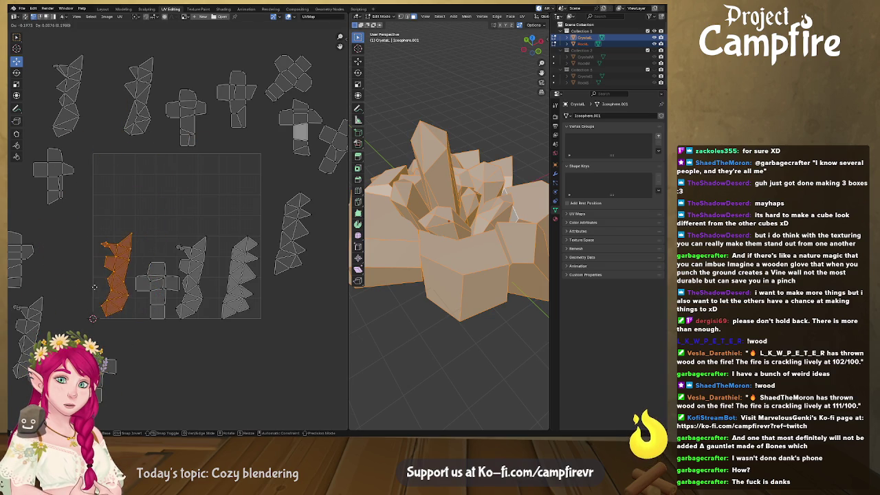
right_click(104, 288)
key(alt+a)
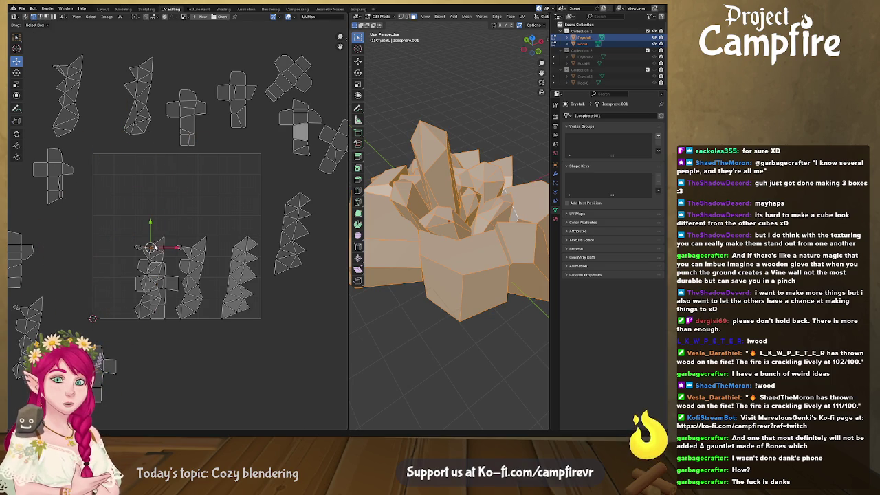
click(152, 249)
key(g)
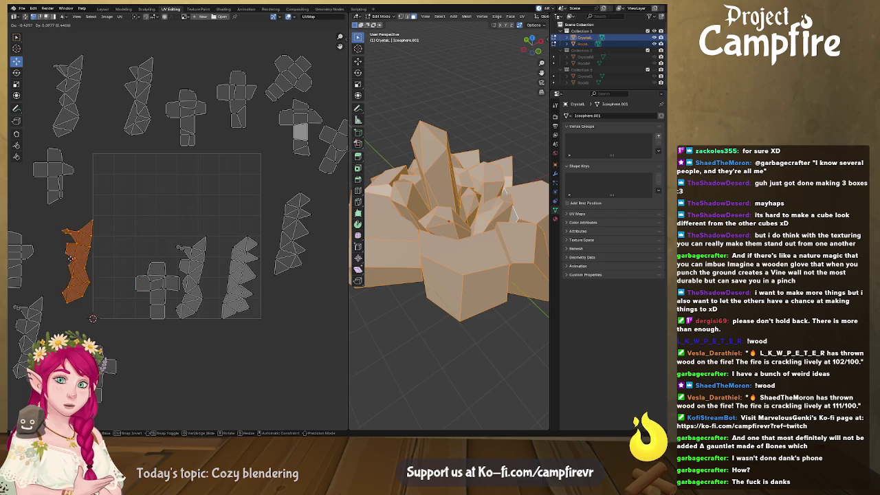
click(56, 260)
- Place a cross-shaped island in the UV tile's top-left corner
click(151, 275)
key(l)
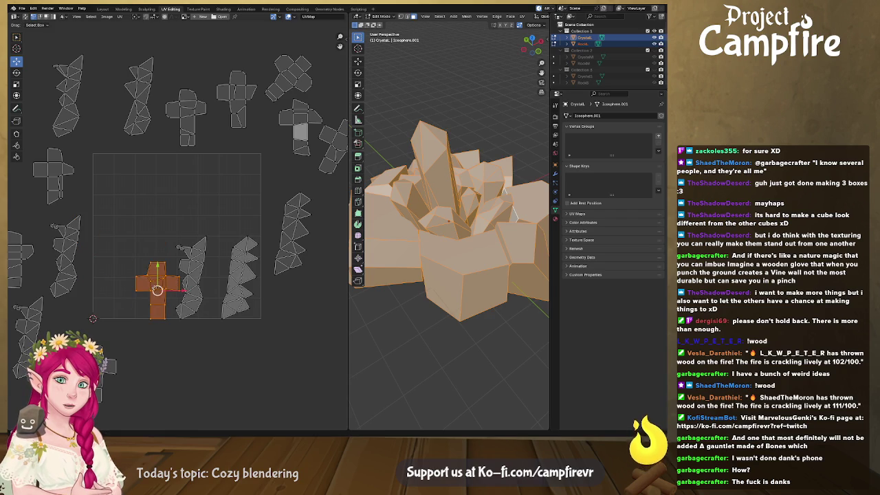
drag(157, 289, 112, 179)
click(112, 179)
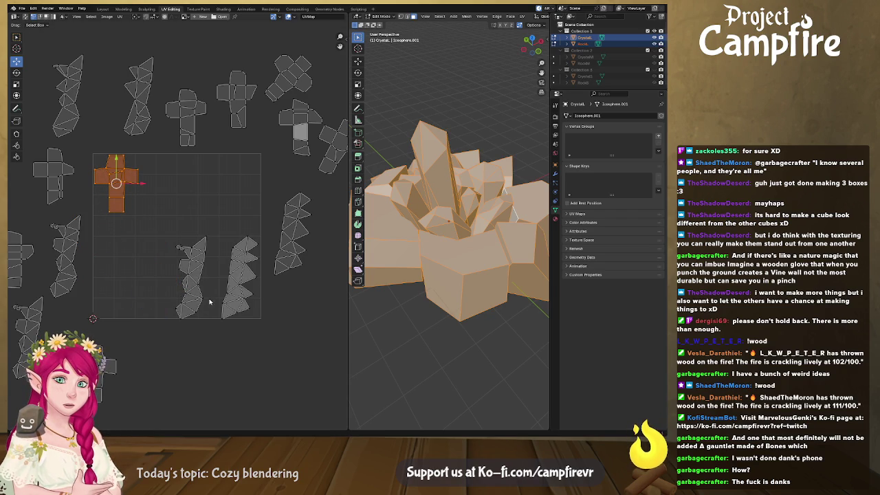
middle_drag(196, 255, 232, 290)
- Bring the top cross island into the tile, mirror it, and position it
click(220, 146)
click(220, 148)
drag(220, 149, 207, 207)
key(u)
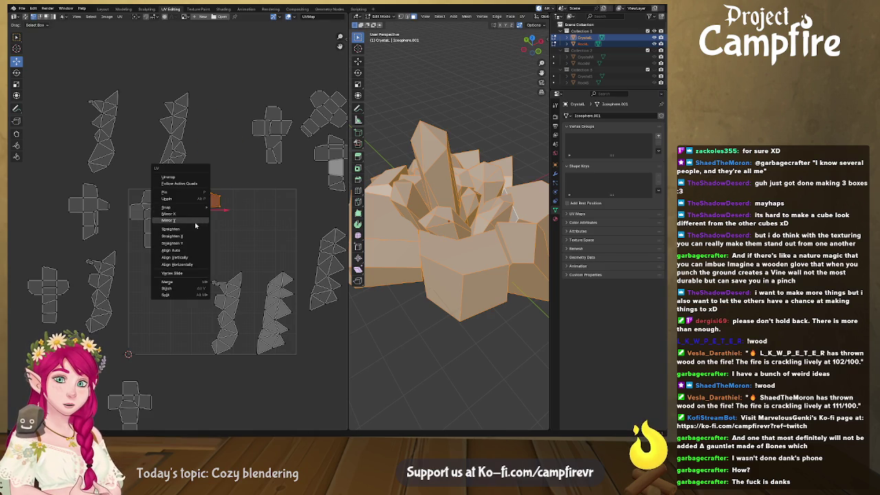
click(195, 225)
key(g)
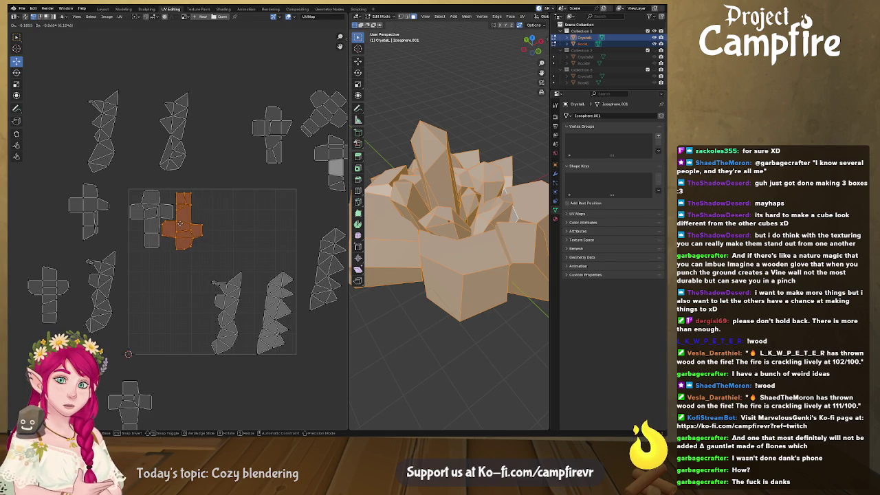
click(180, 223)
- Bring the top-right cross island into the tile, mirror it vertically beside the others
click(272, 129)
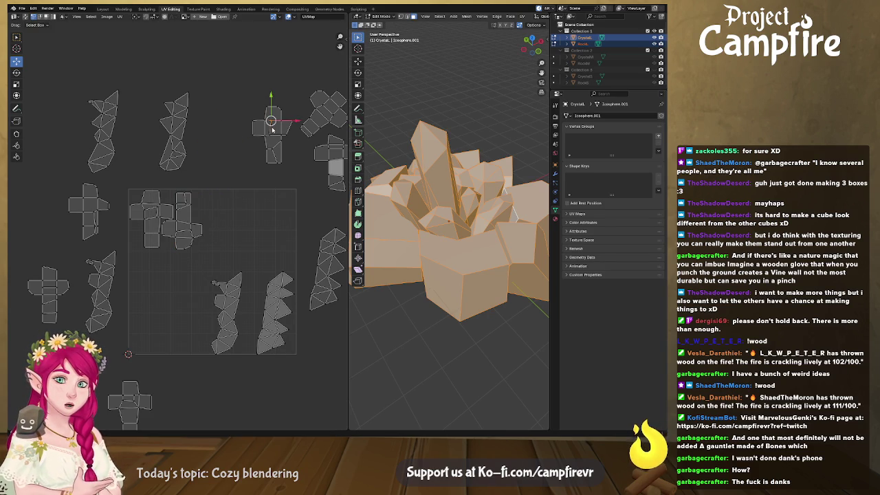
click(272, 129)
key(g)
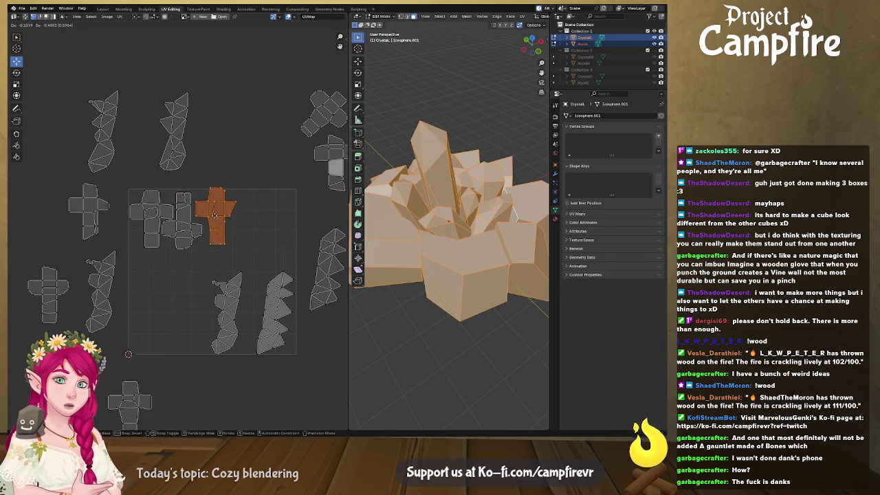
click(203, 222)
key(g)
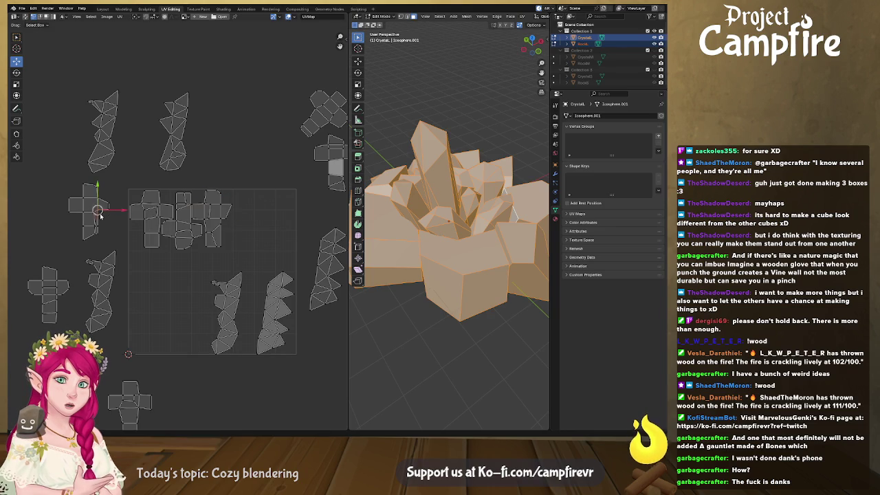
click(249, 226)
key(u)
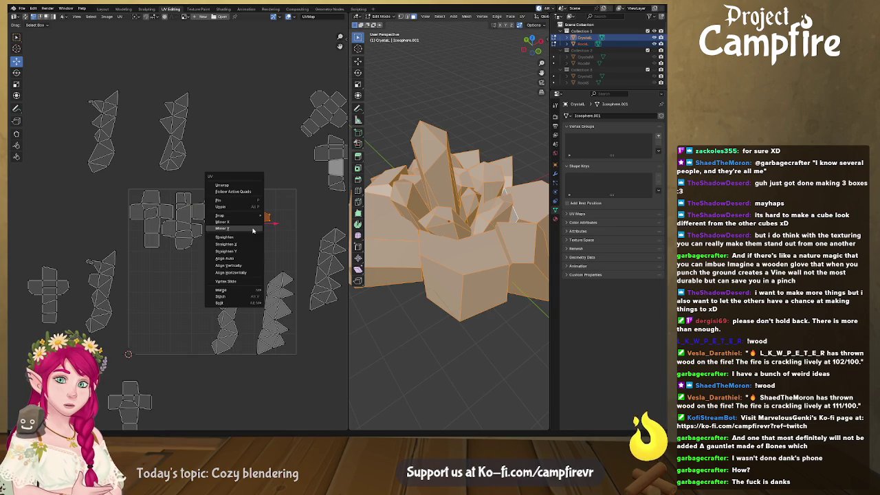
click(253, 230)
key(g)
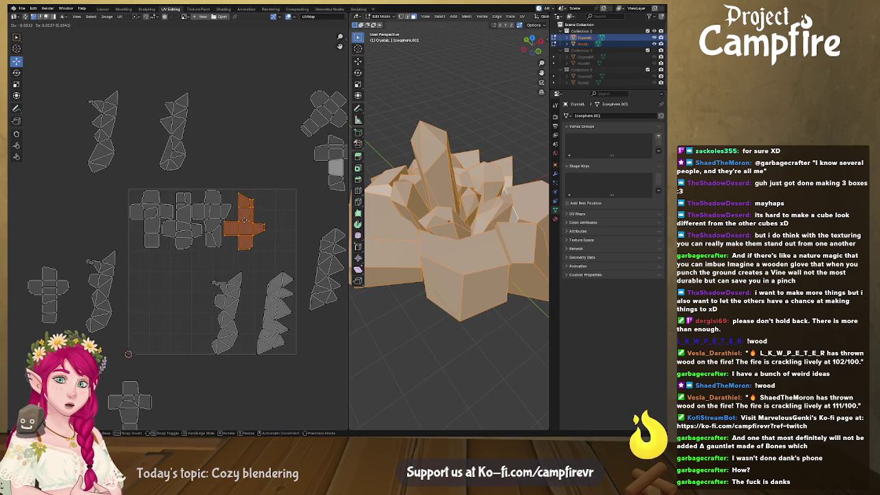
click(244, 219)
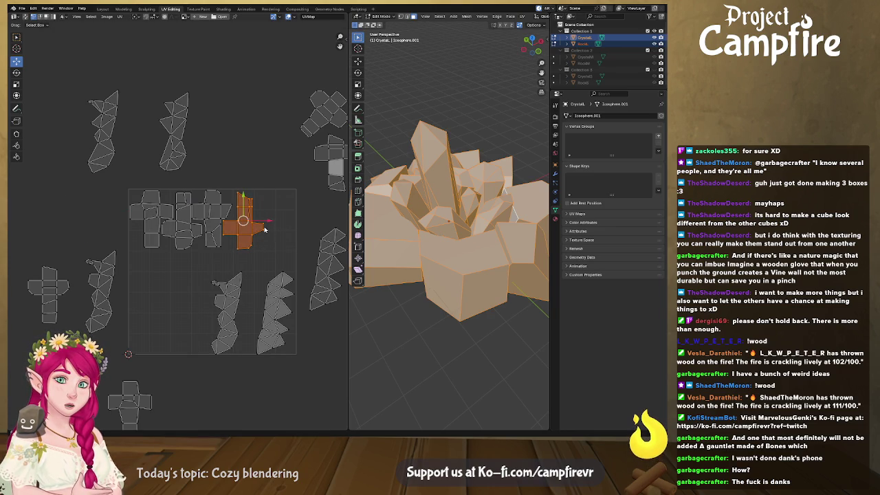
- Move another top-right island into the tile and rotate it upright
middle_drag(265, 229, 236, 185)
click(280, 118)
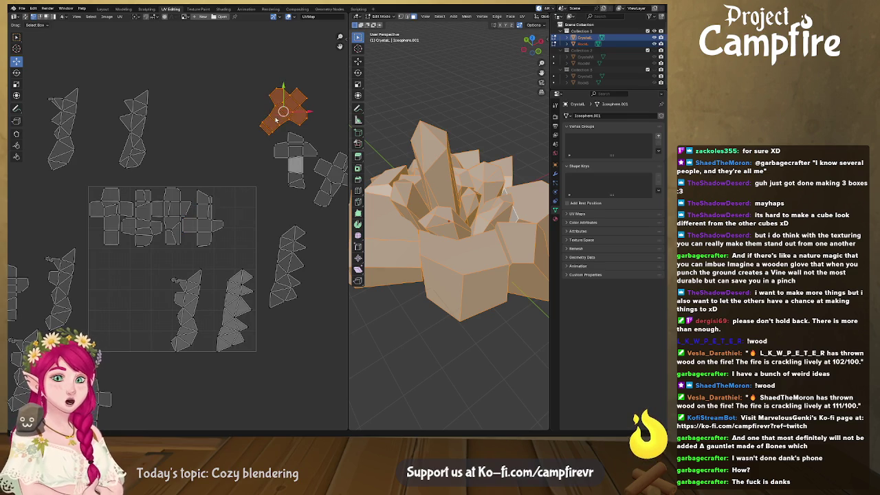
key(g)
click(236, 217)
key(r)
click(207, 163)
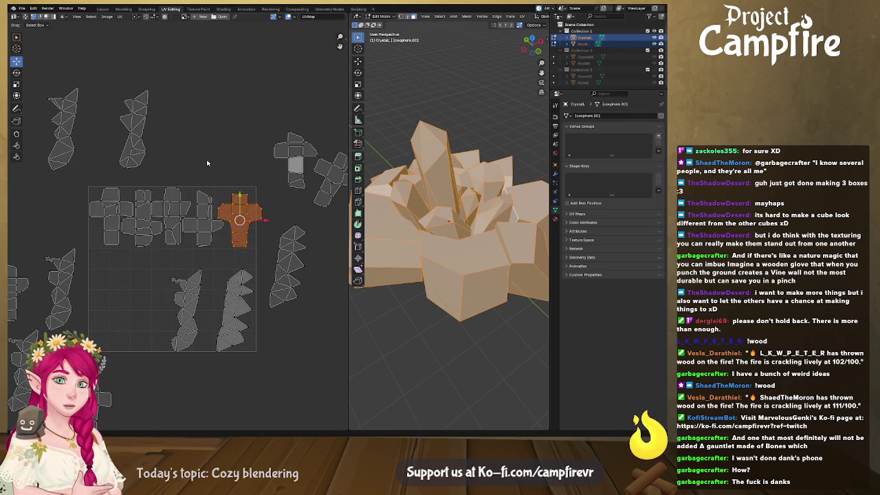
drag(238, 218, 234, 216)
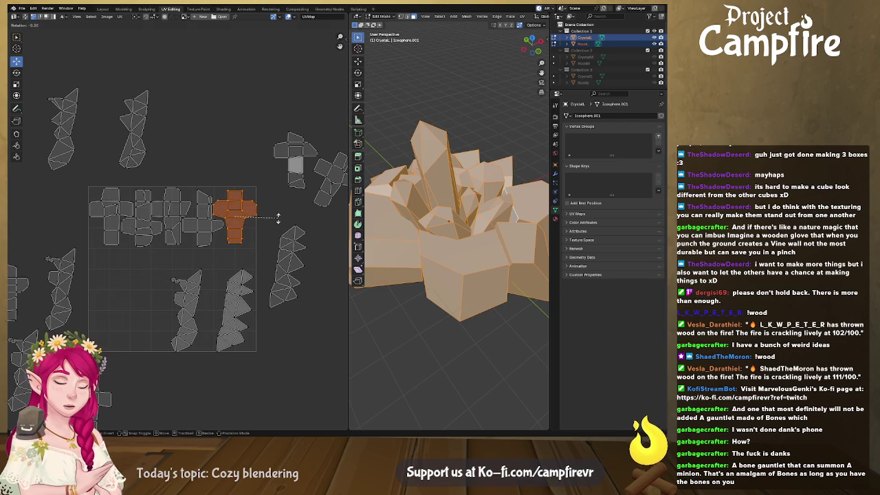
key(ctrl+z)
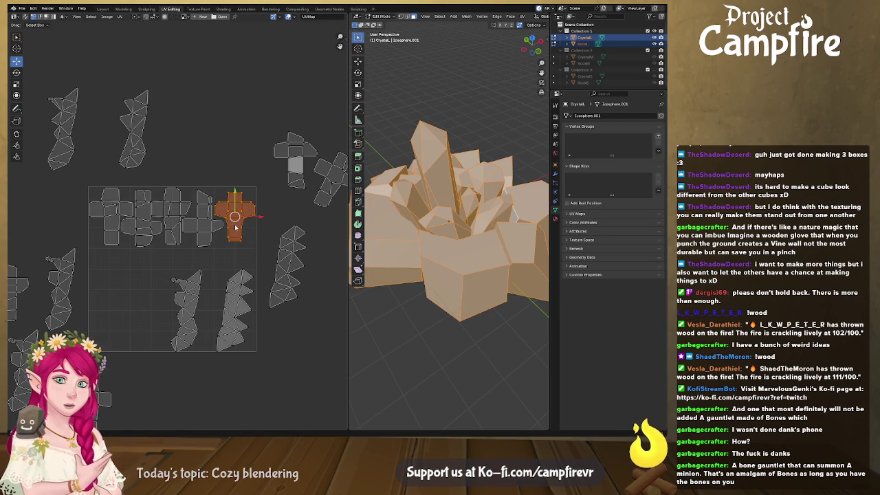
- Shrink the selected row of cube islands and drop it along the tile's top
scroll(238, 229, down, 1)
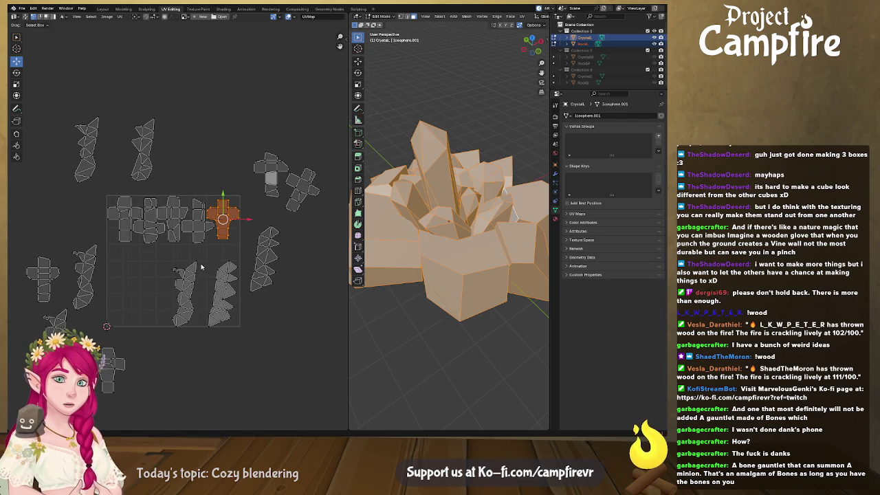
drag(104, 190, 241, 247)
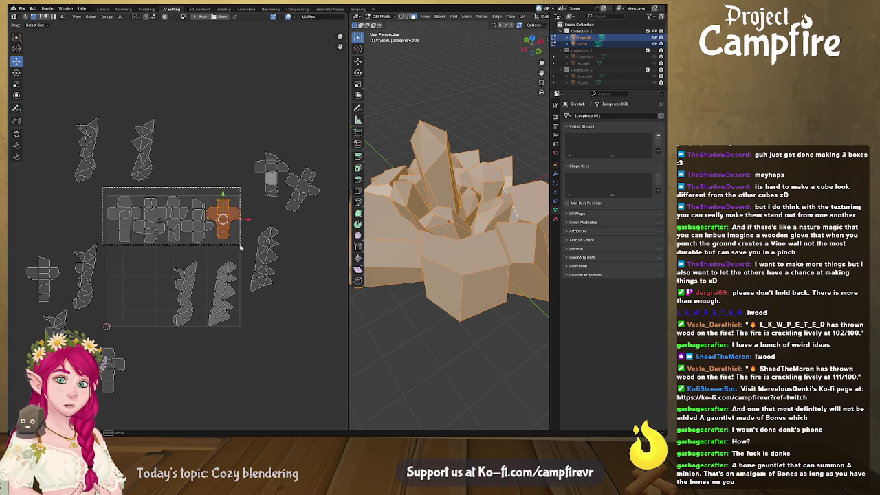
key(g)
click(224, 235)
key(g)
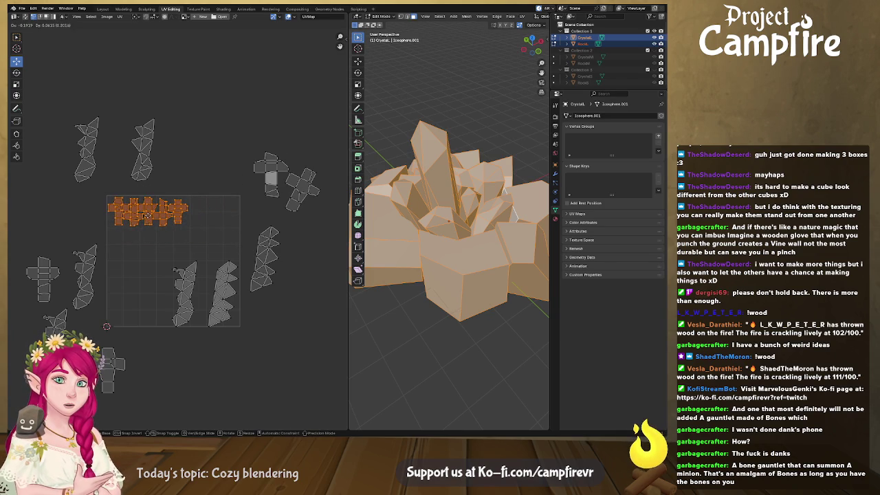
click(147, 215)
- Mirror the small outside island horizontally and place it at the top row's end
click(261, 165)
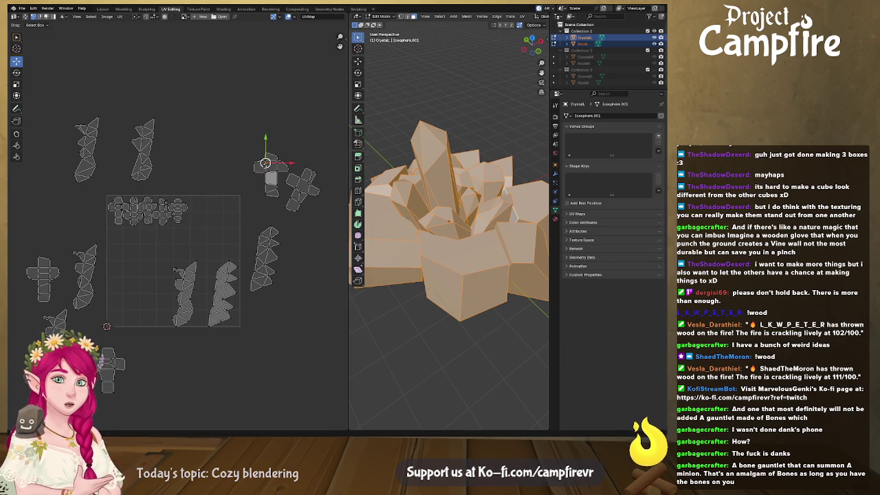
click(267, 170)
key(g)
click(203, 214)
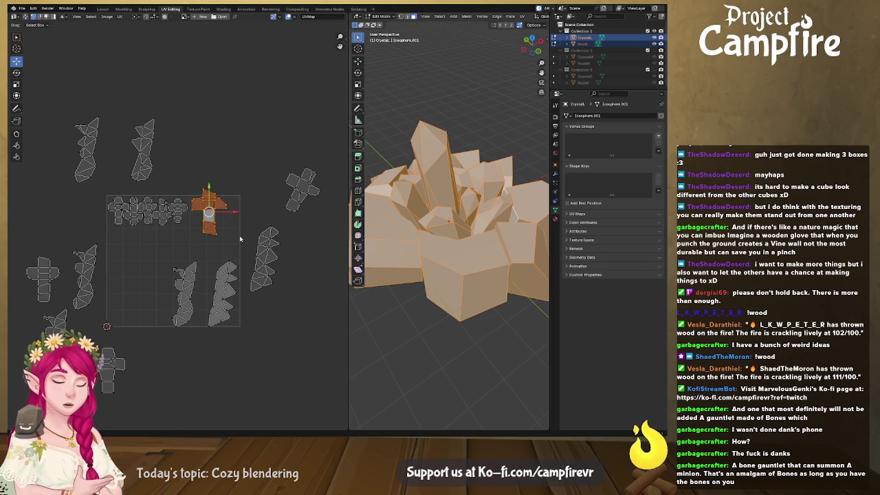
right_click(204, 211)
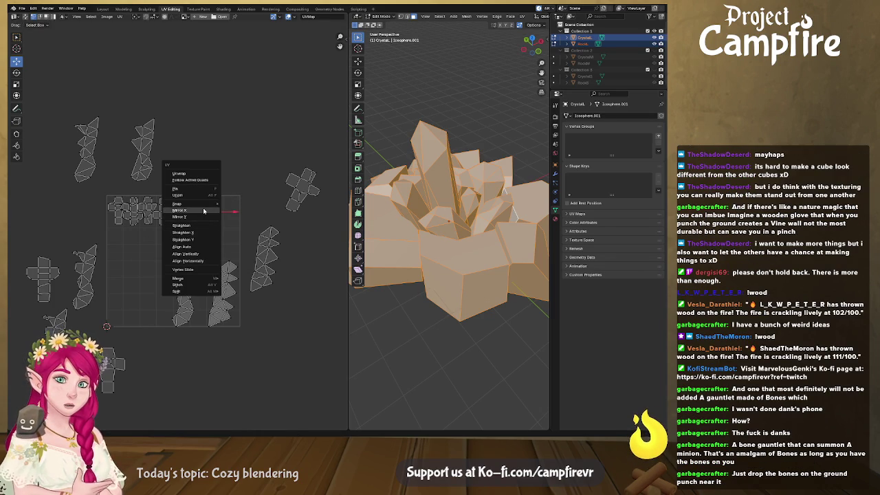
click(199, 216)
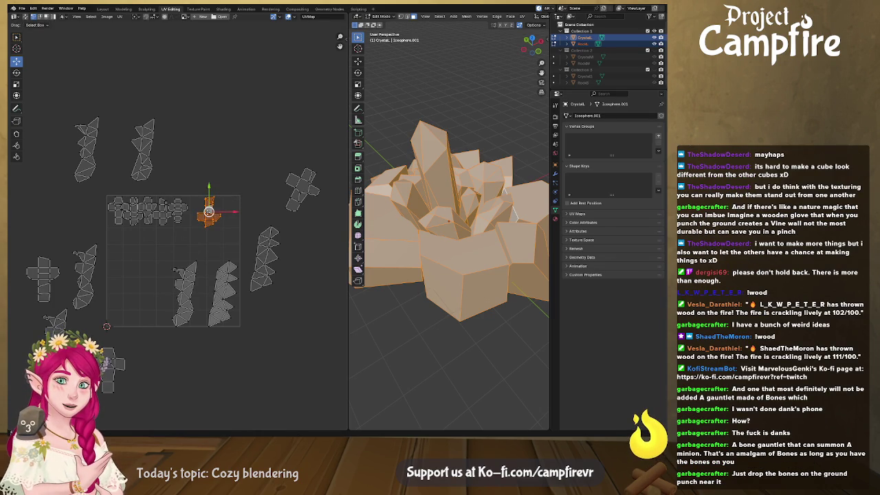
key(g)
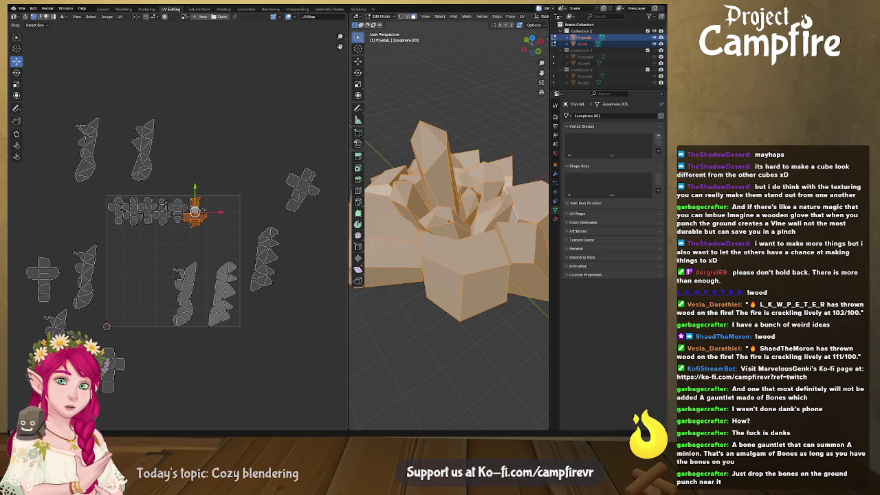
click(295, 187)
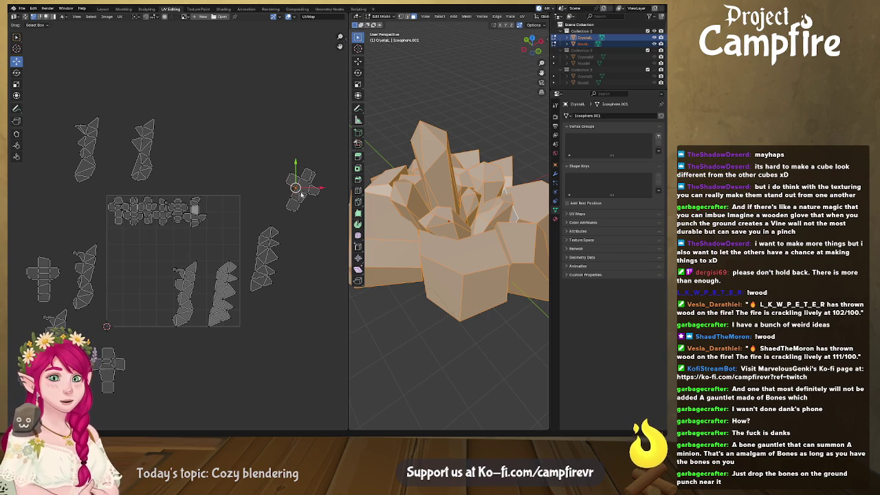
click(302, 190)
- Rotate a cross island upright, shrink it, and place it at the top row's end
drag(302, 195, 242, 204)
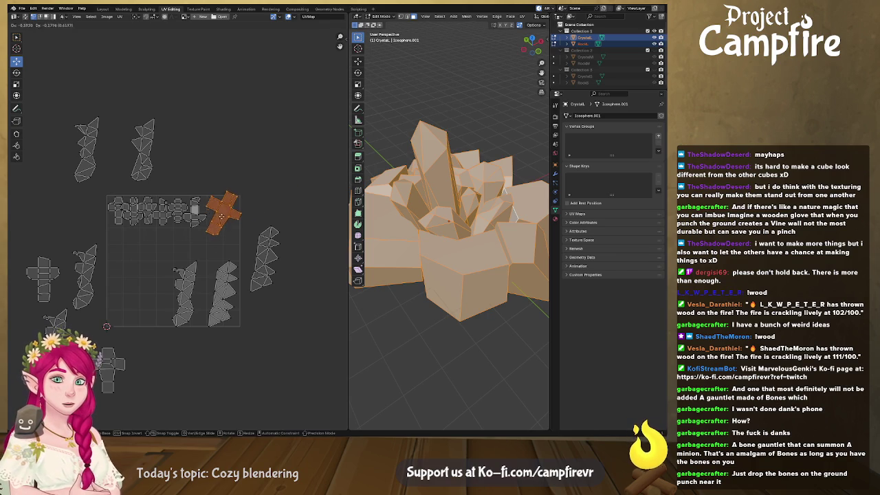
key(r)
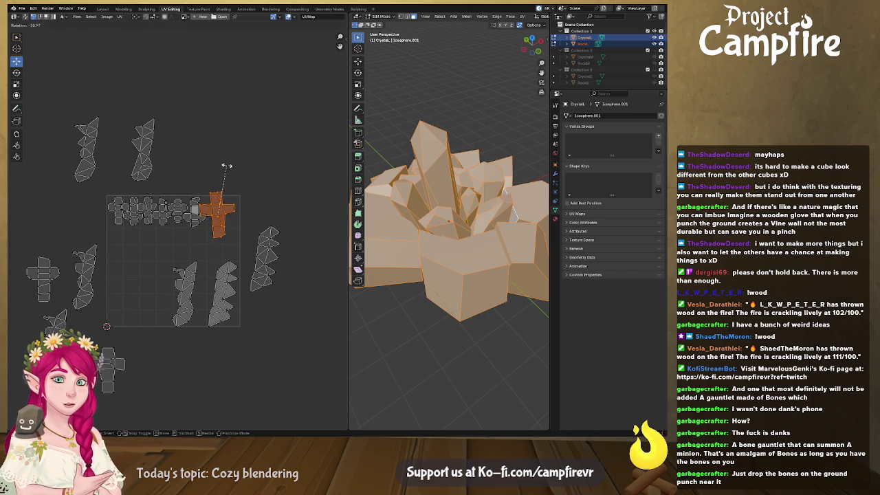
click(231, 169)
key(s)
click(252, 210)
key(g)
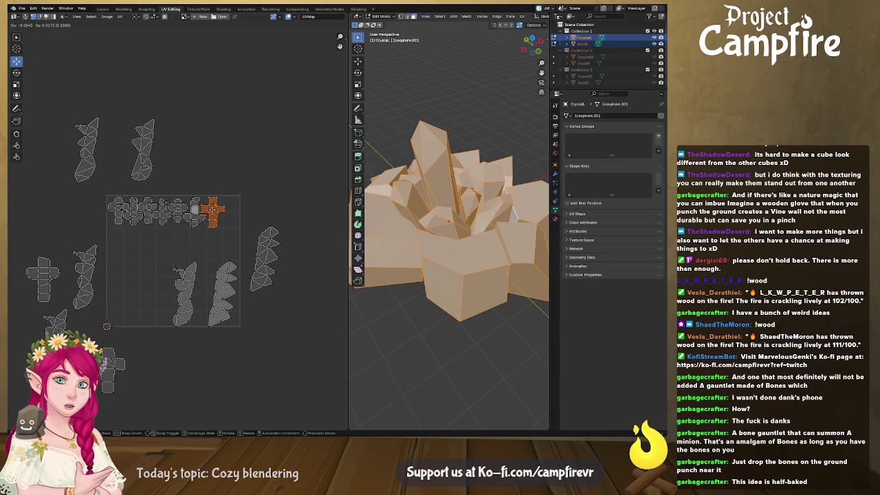
click(210, 220)
- Move the left cross island to the tile's top-right, mirror it vertically, scale to fit
click(50, 282)
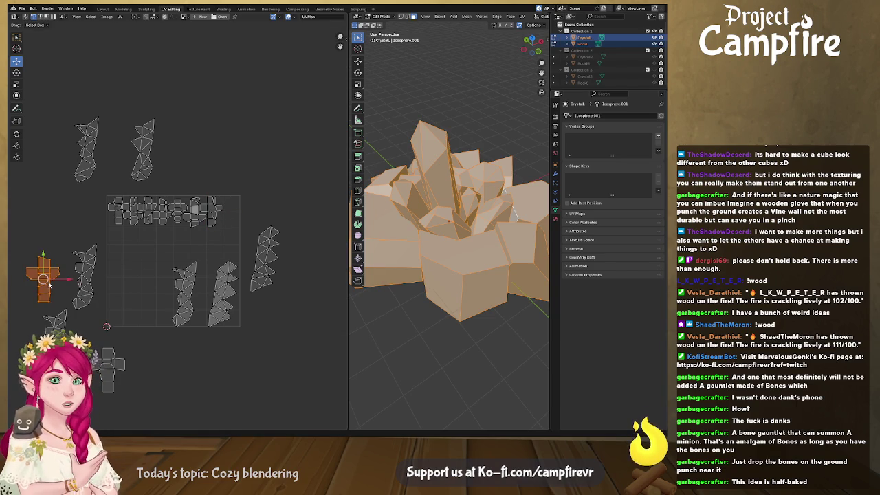
drag(50, 283, 247, 211)
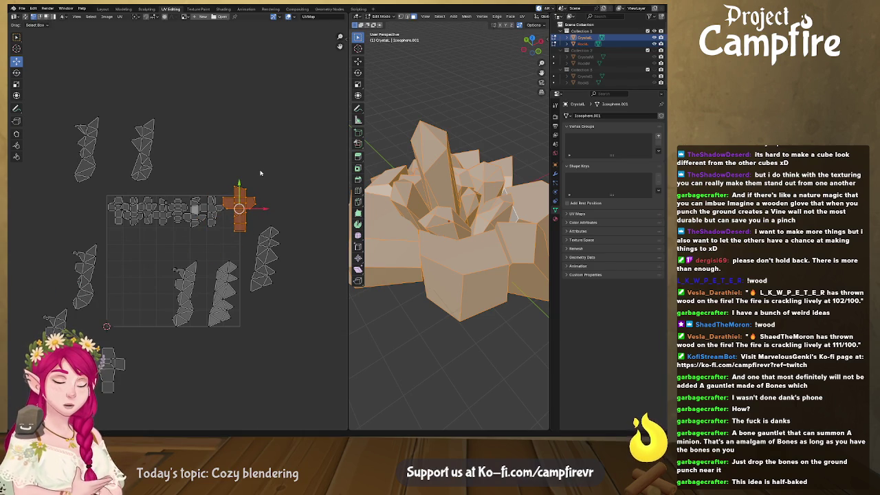
right_click(251, 187)
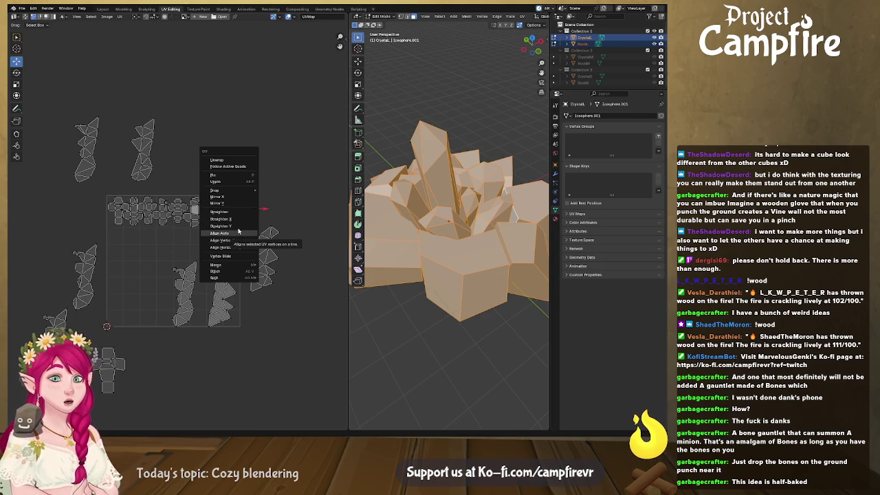
click(234, 204)
key(s)
click(267, 203)
key(s)
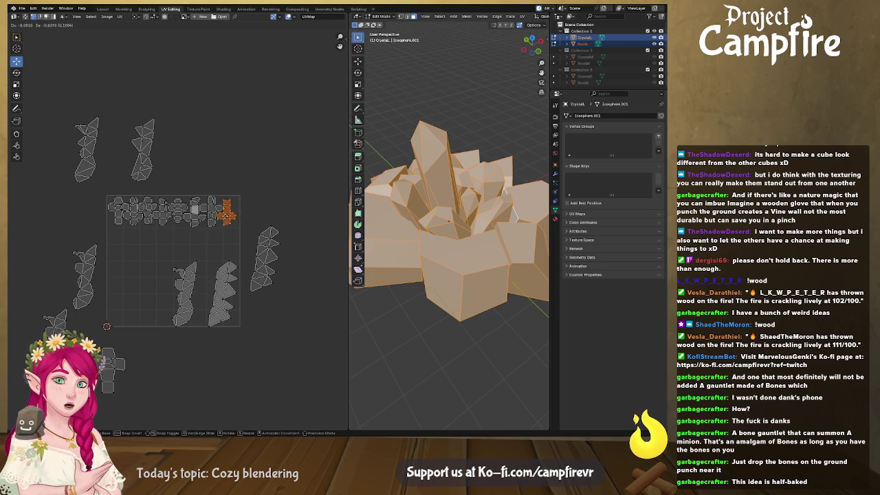
click(247, 222)
key(s)
click(229, 214)
key(g)
right_click(229, 215)
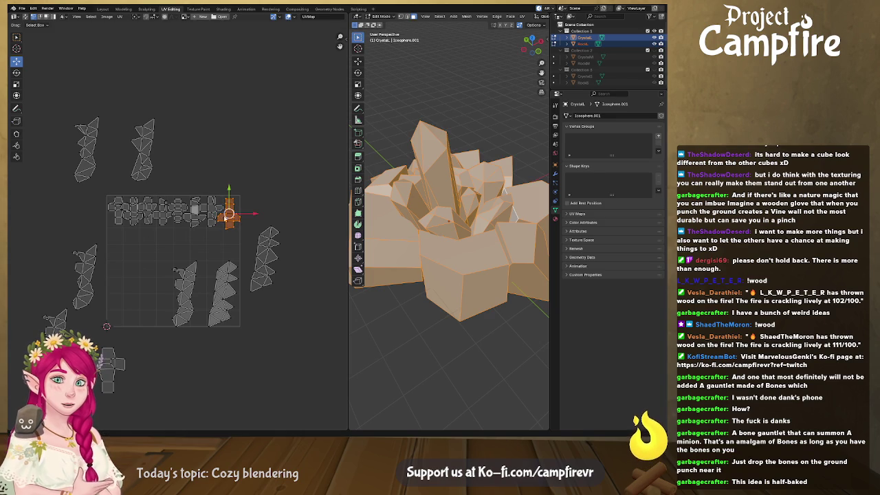
- Bring the lower-left cross island up toward the UV tile
middle_drag(201, 227, 226, 188)
middle_drag(165, 269, 148, 306)
click(122, 356)
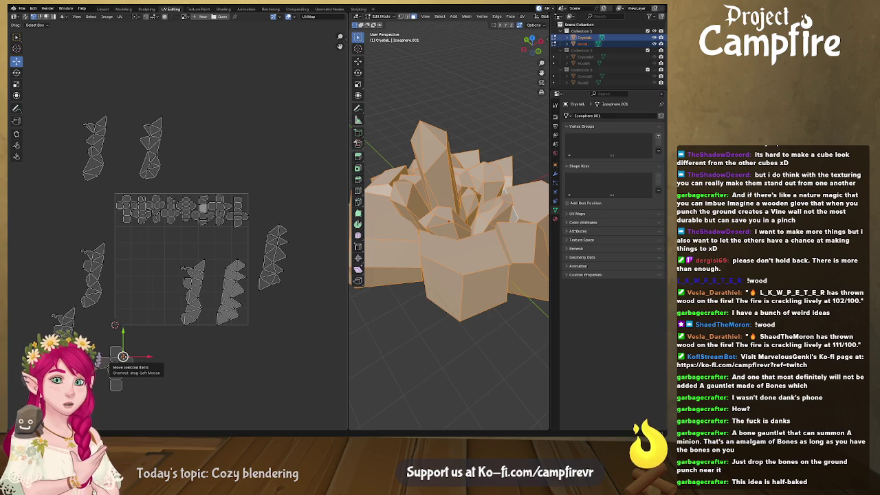
mouse_move(122, 357)
mouse_down()
mouse_move(115, 257)
mouse_move(130, 244)
mouse_up()
- Shrink the cross island and place it below the top row
key(s)
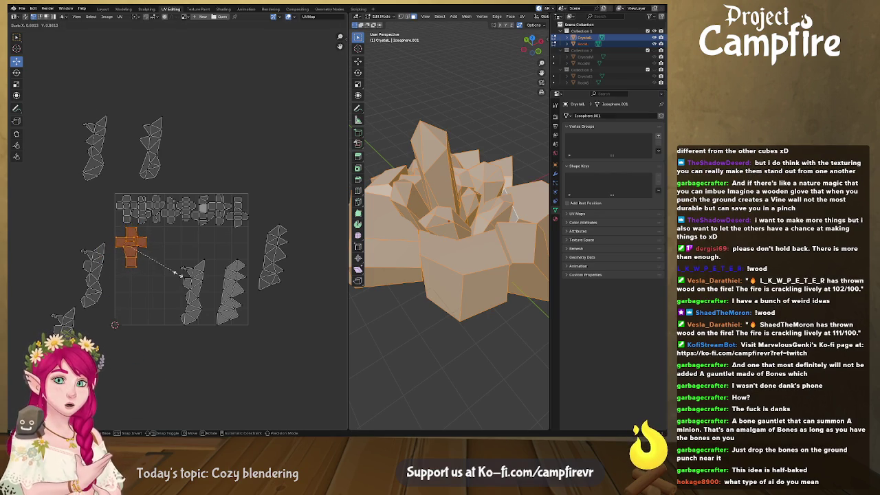
click(127, 242)
key(g)
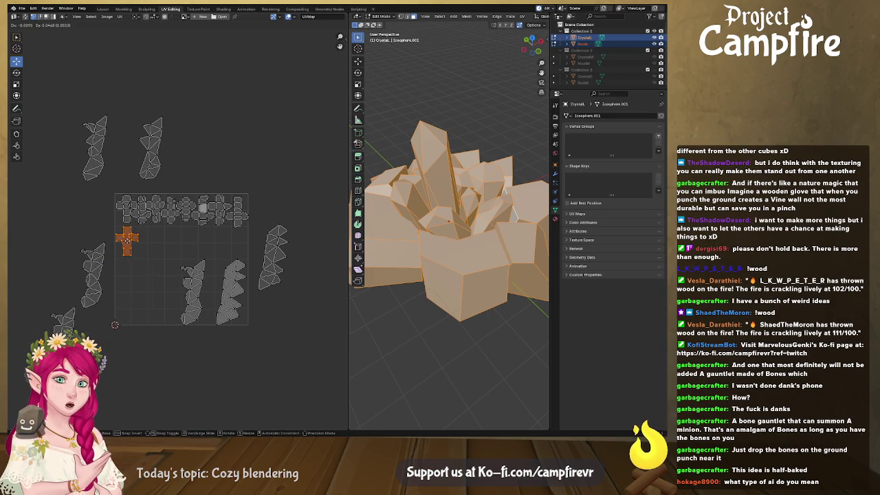
click(135, 255)
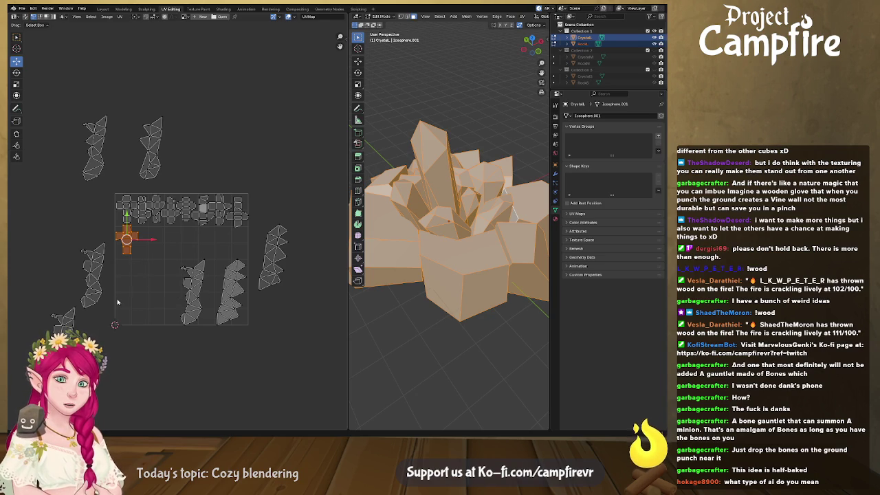
- Move the tall crystal island and a small bottom-left island into the tile's centre
click(97, 286)
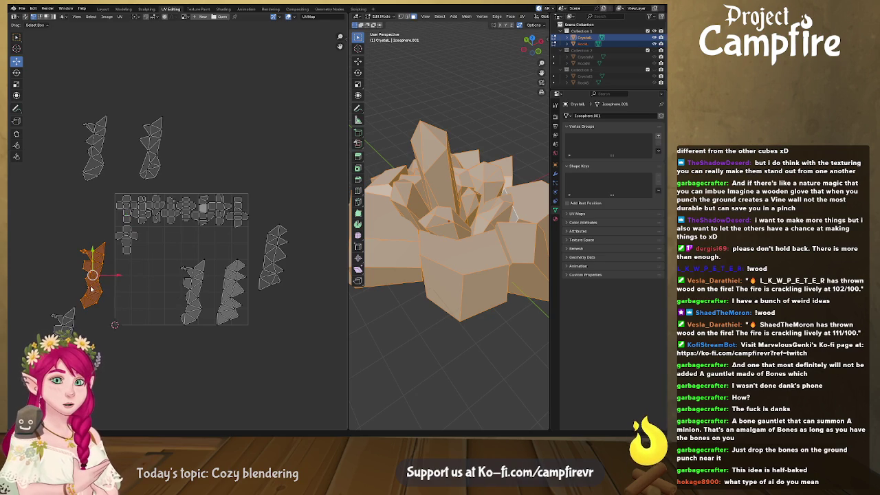
key(g)
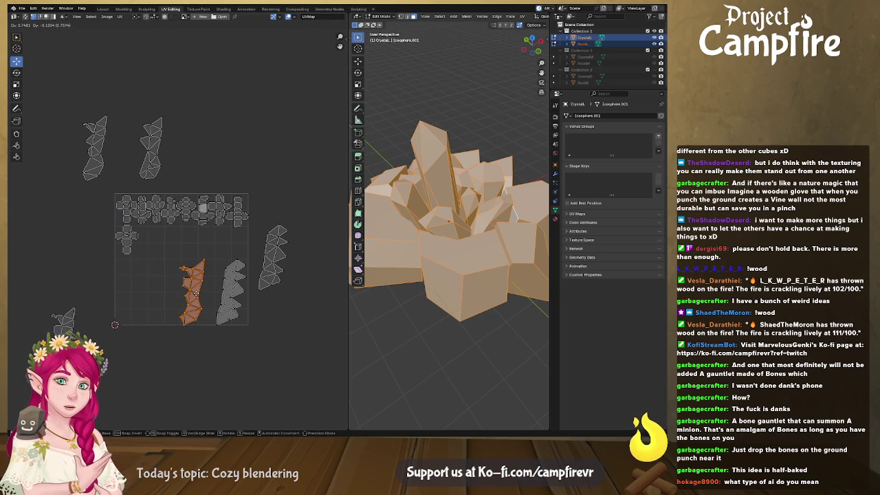
click(196, 294)
click(71, 327)
key(g)
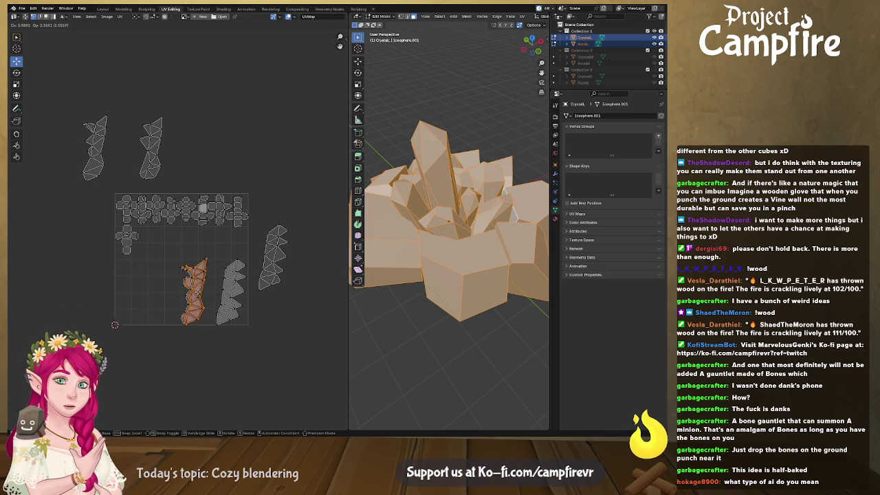
click(196, 293)
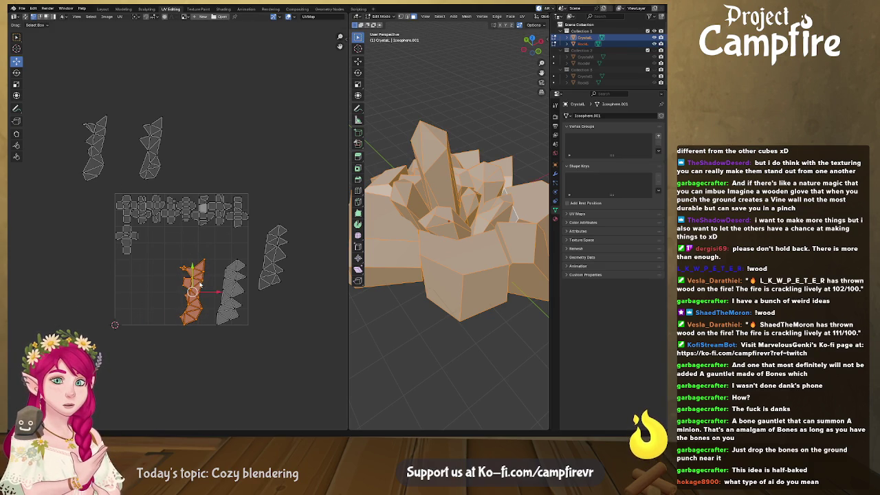
scroll(203, 280, up, 4)
- Box-select the long orange island, enlarge it slightly, and move it left
middle_drag(234, 342, 213, 255)
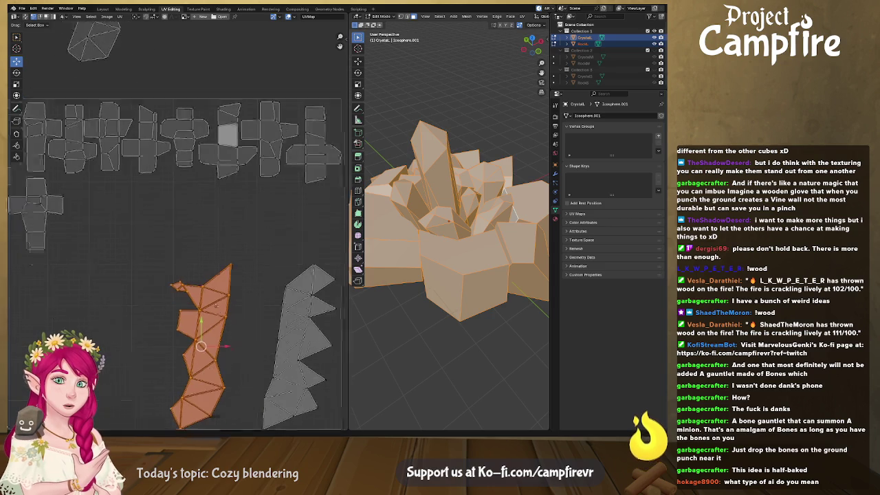
drag(152, 192, 235, 405)
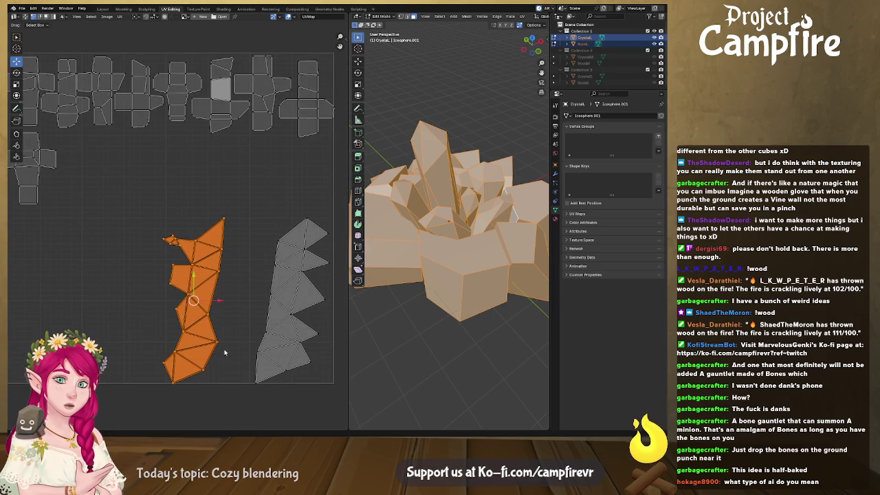
key(g)
key(s)
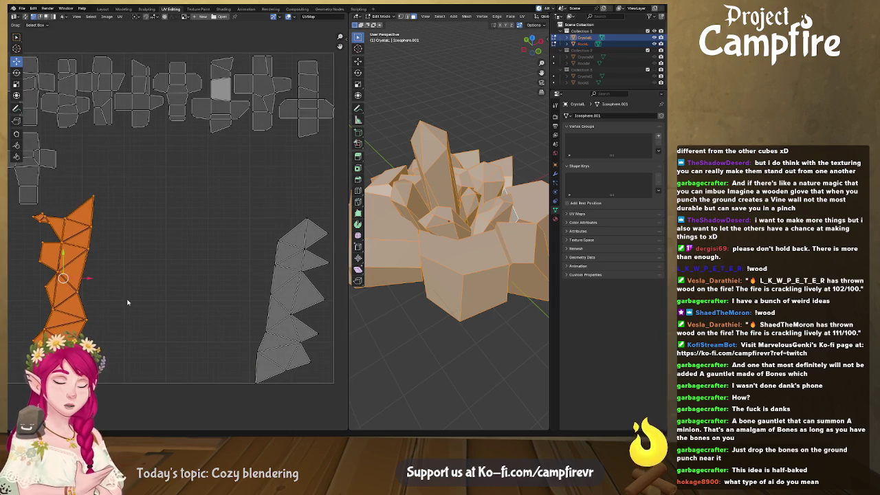
click(146, 306)
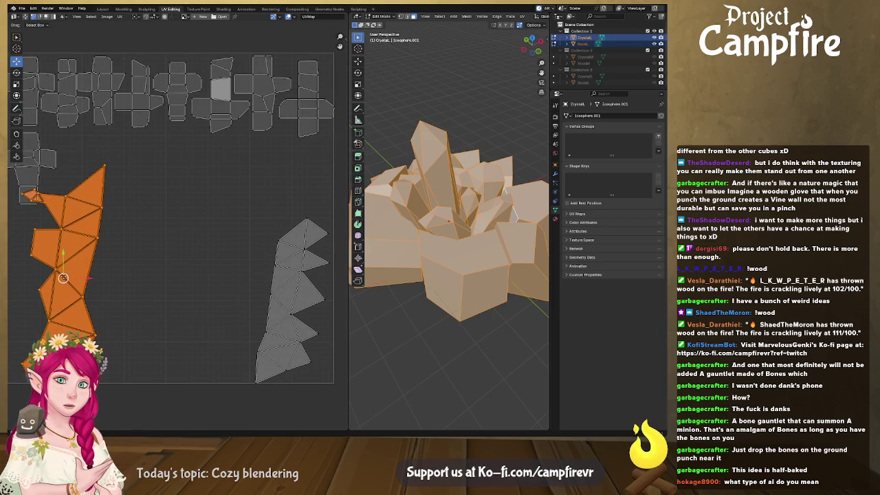
key(g)
click(80, 258)
scroll(105, 234, up, 1)
- Mirror the long island vertically, rotate it twice, and zoom out to the tile
key(u)
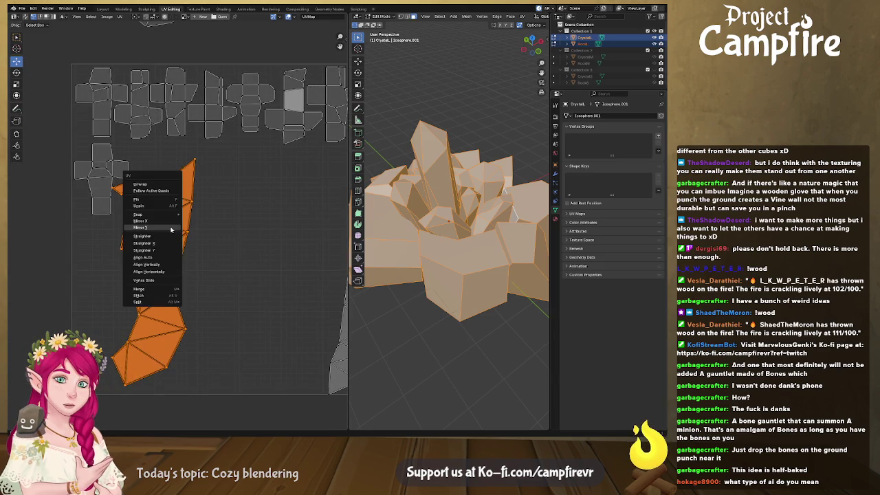
click(171, 229)
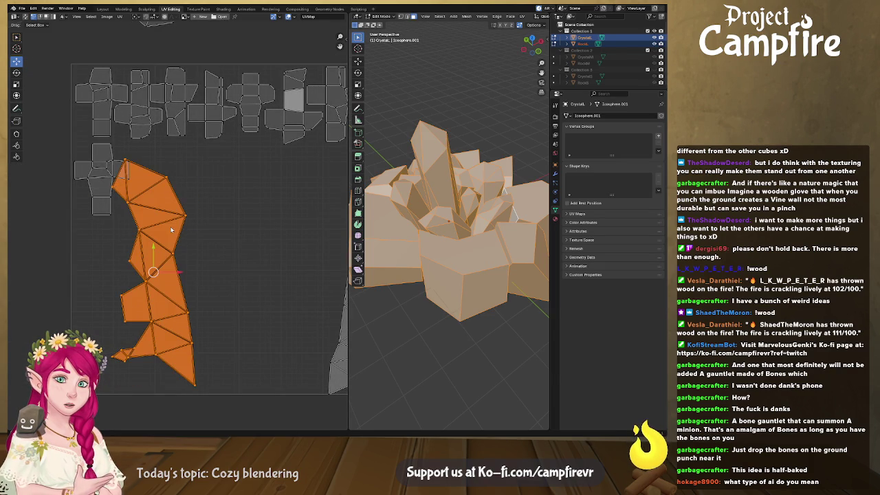
key(r)
click(175, 234)
key(r)
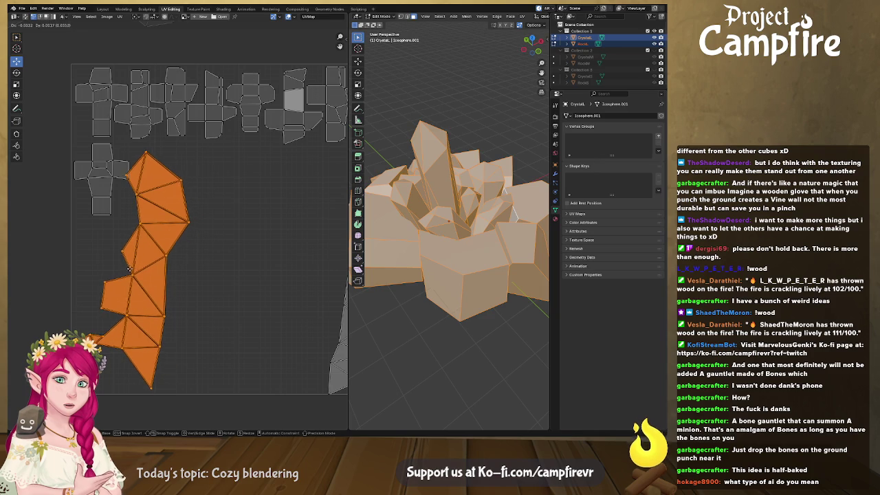
click(150, 232)
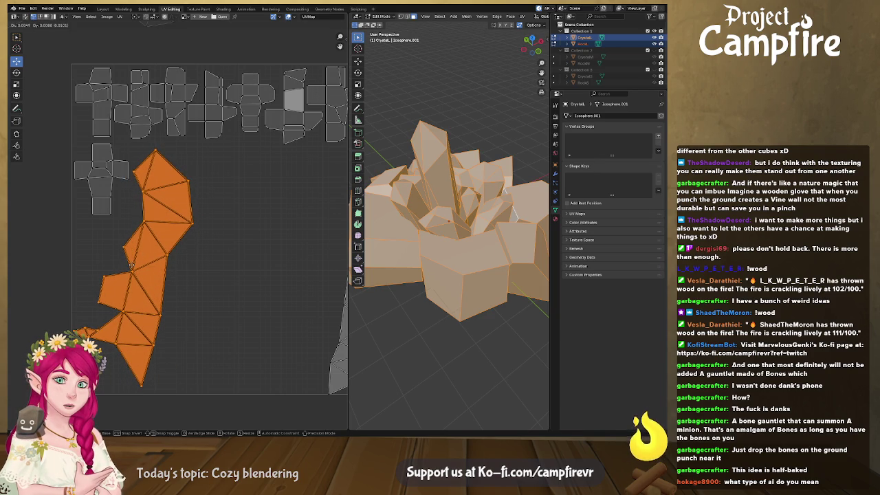
scroll(172, 273, down, 2)
scroll(172, 273, down, 2)
middle_drag(286, 245, 251, 244)
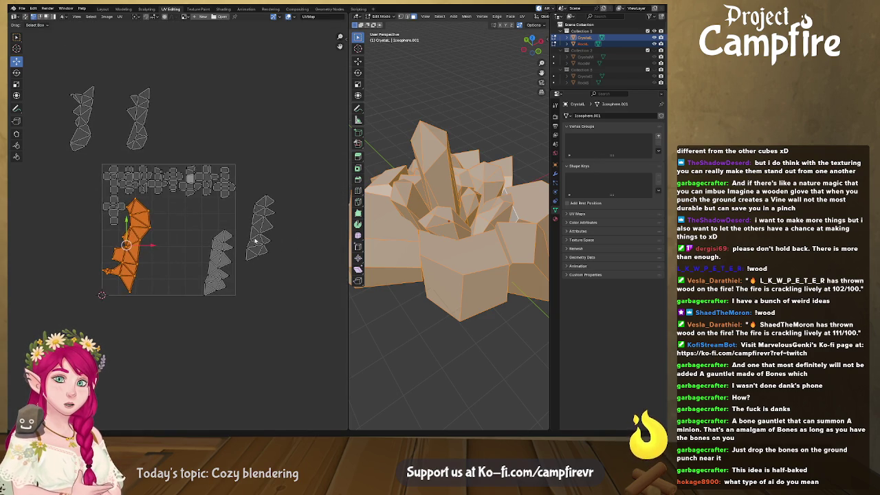
- Select the whole island right of the tile and move it to the tile's middle
click(261, 220)
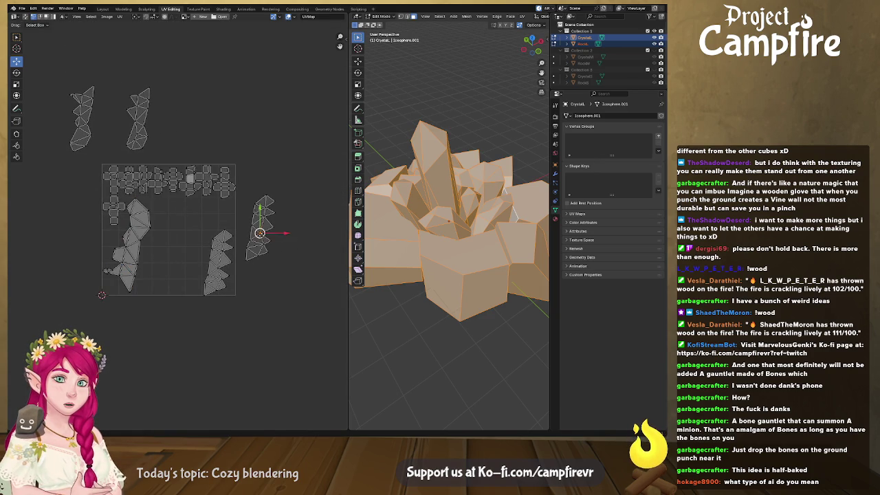
click(138, 123)
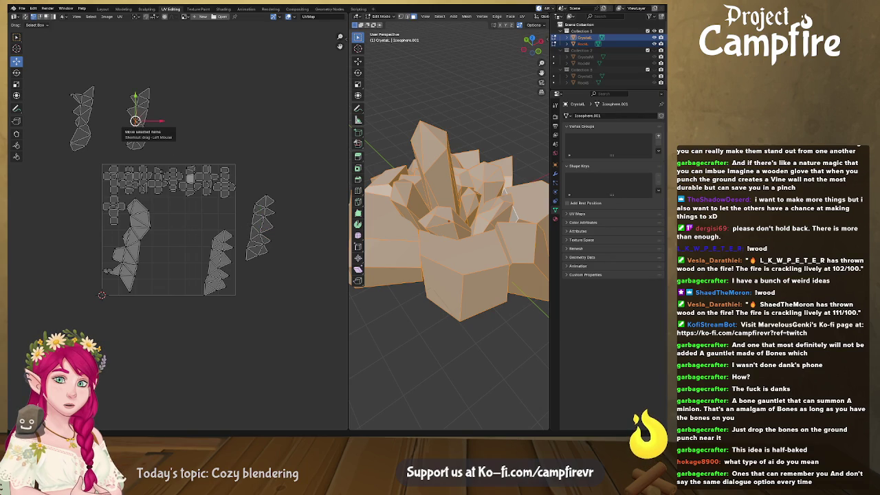
click(264, 218)
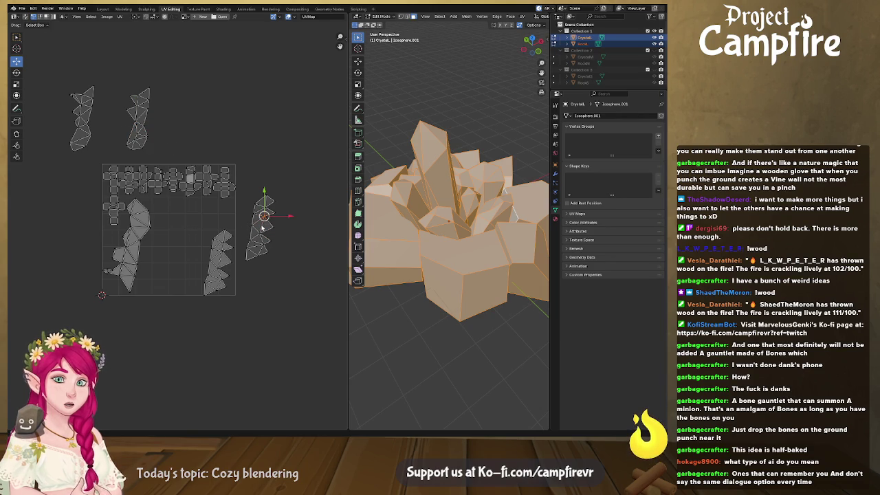
key(l)
drag(261, 227, 219, 263)
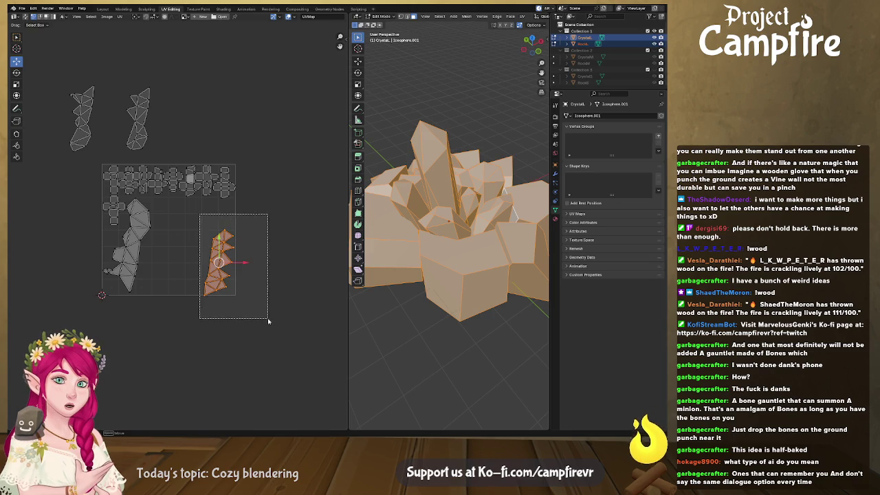
drag(219, 262, 156, 260)
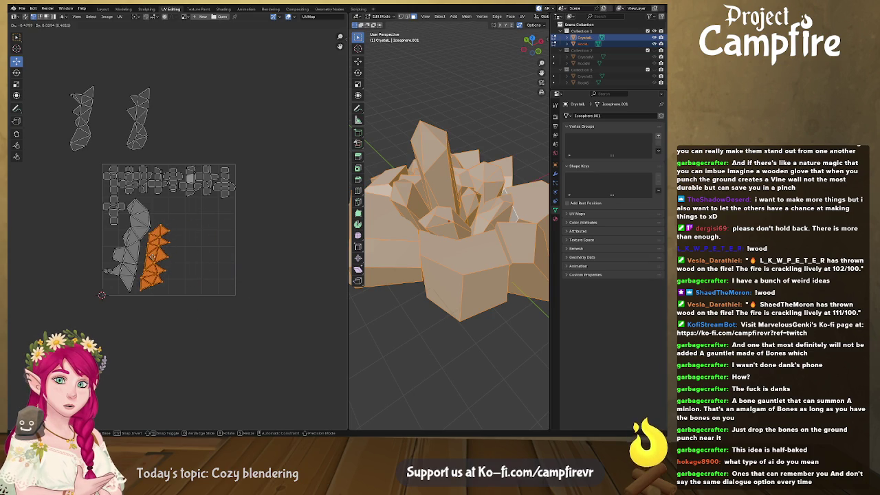
- Enlarge the island slightly, rotate it a little, and nudge it right
key(s)
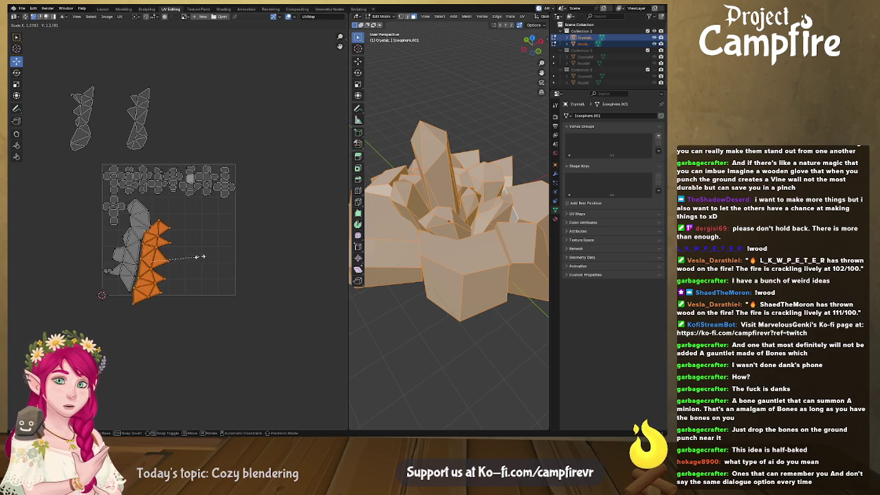
click(198, 260)
drag(152, 262, 162, 250)
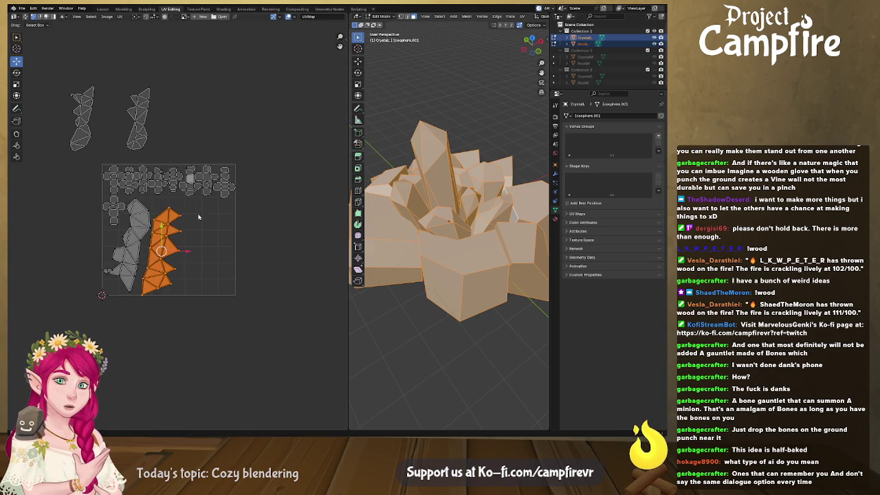
key(r)
click(178, 239)
key(g)
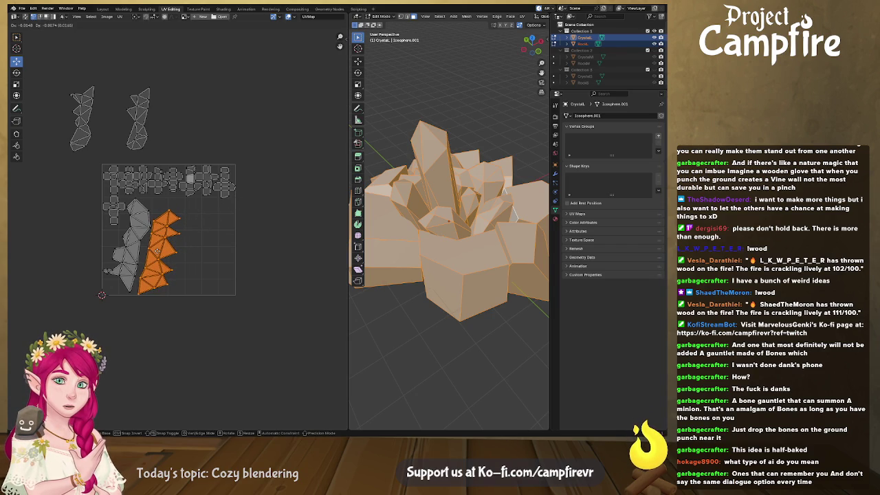
click(208, 246)
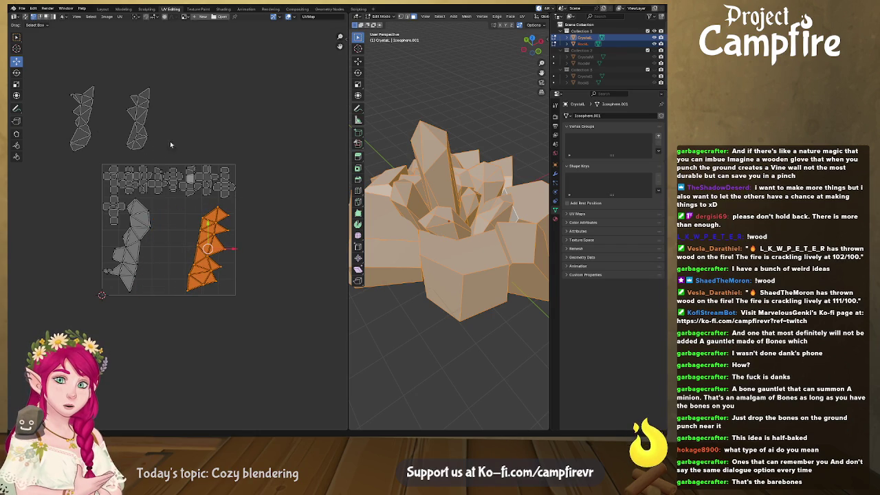
- Select the whole upper crystal island outside the tile and move it into the tile
click(140, 134)
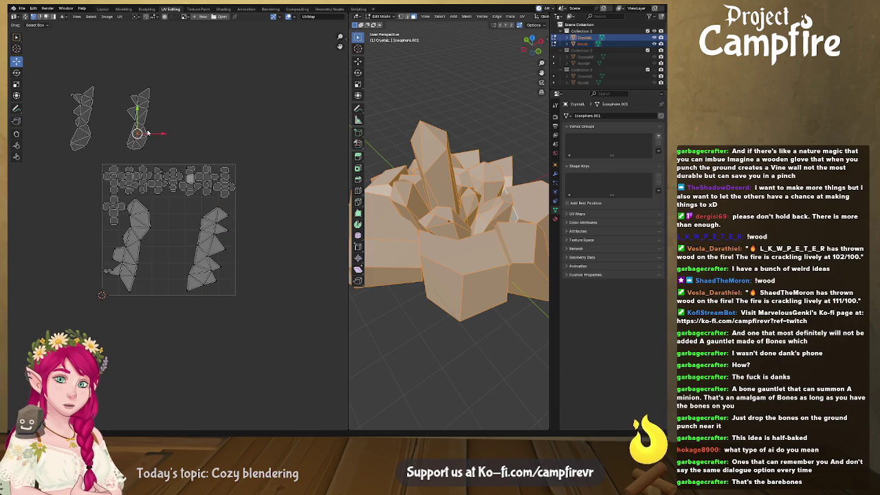
key(ctrl+l)
key(g)
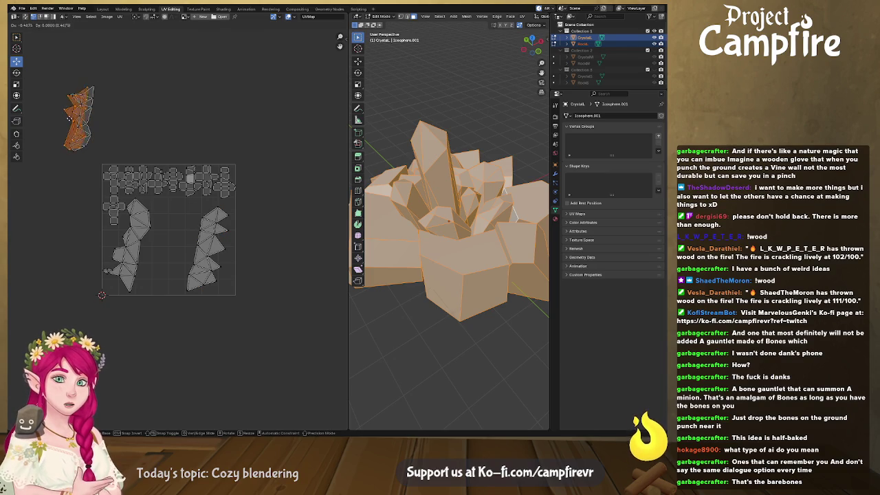
click(55, 116)
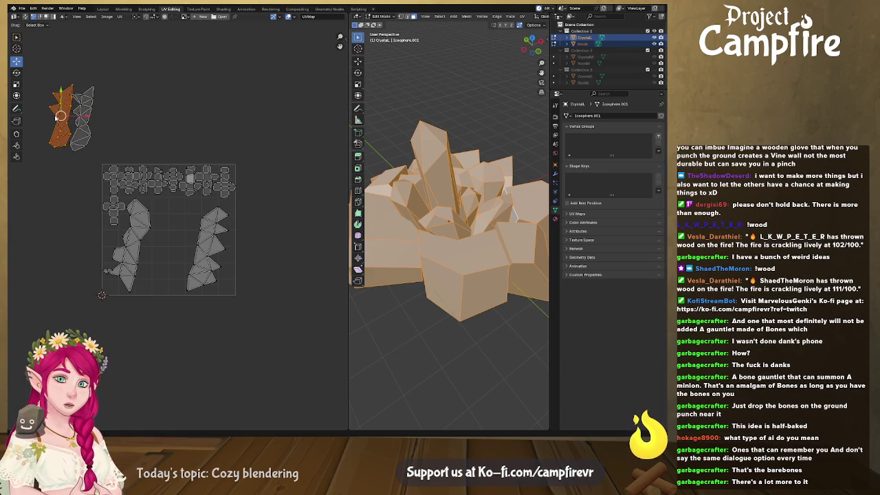
- Mirror the upper island repeatedly through the UV menu to get its orientation right
key(u)
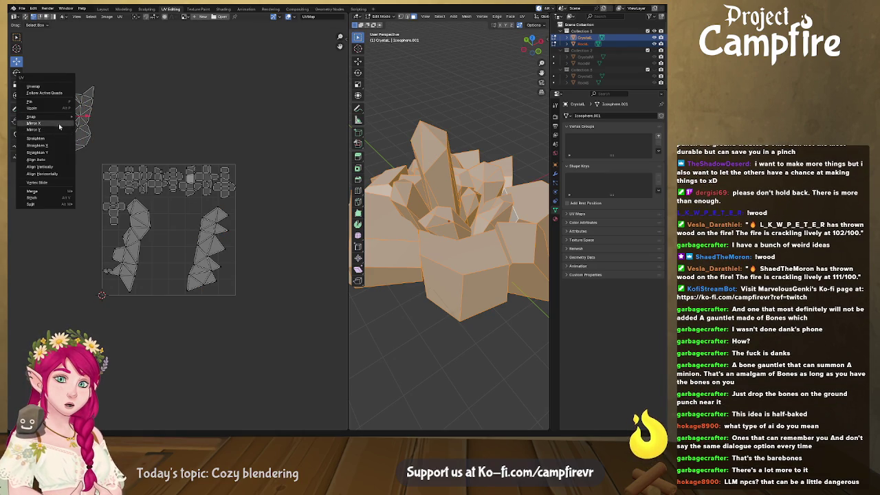
click(60, 130)
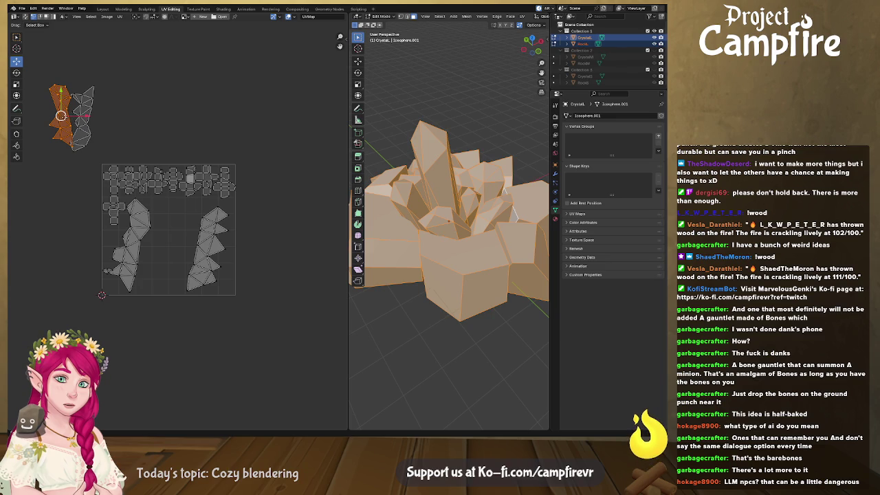
key(u)
click(68, 130)
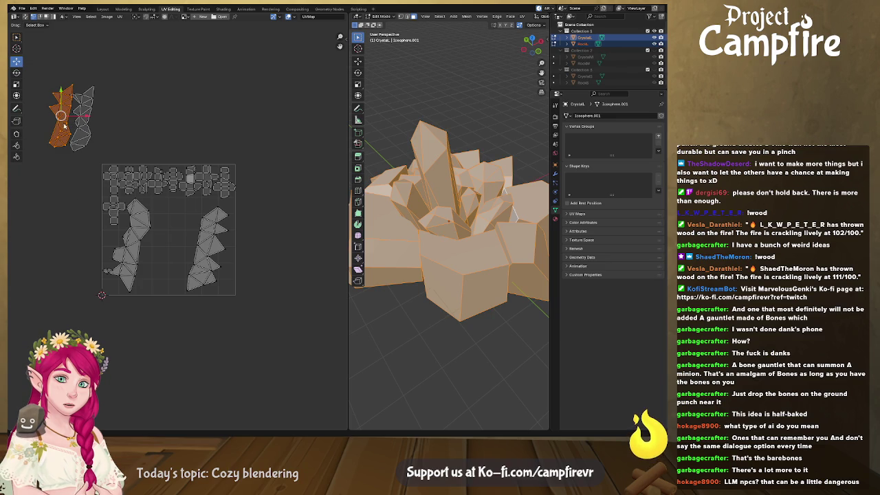
key(u)
click(69, 127)
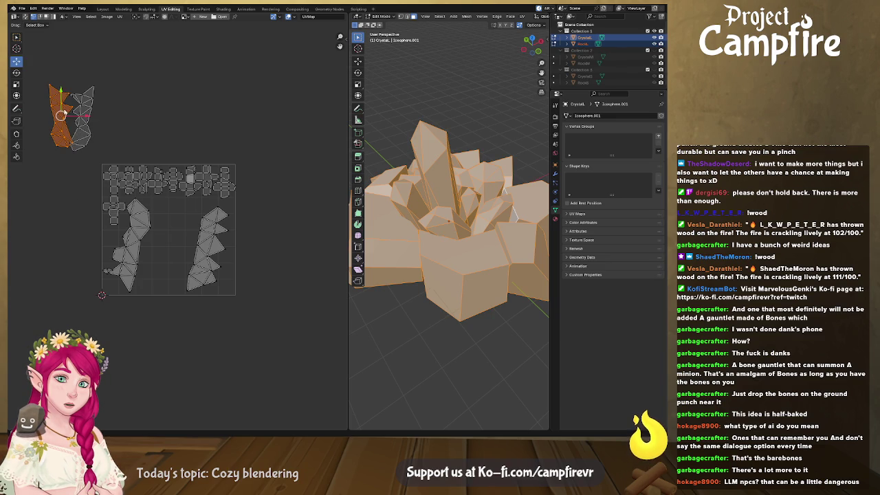
key(u)
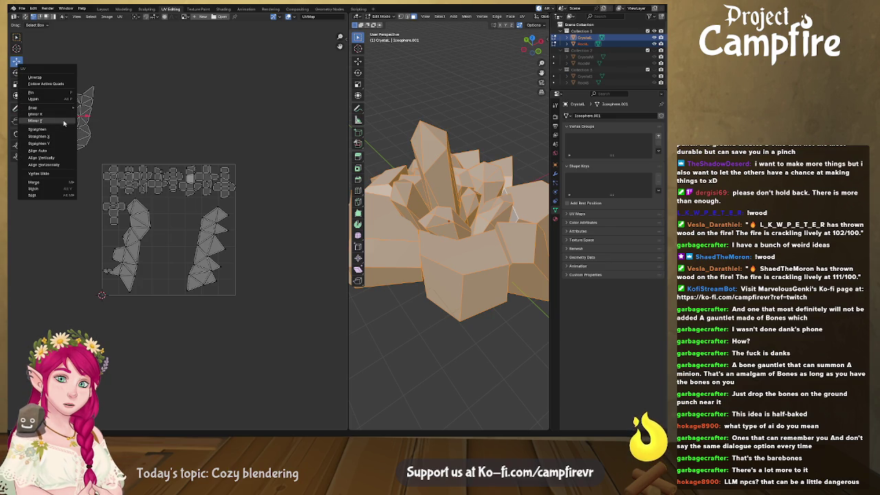
click(64, 123)
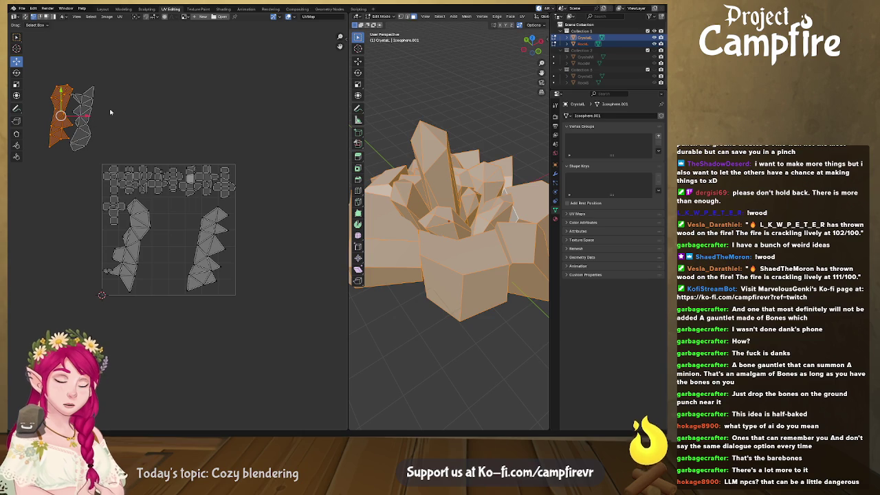
- Rotate the mirrored island and nudge its faces beside the grey island in the middle gap
key(r)
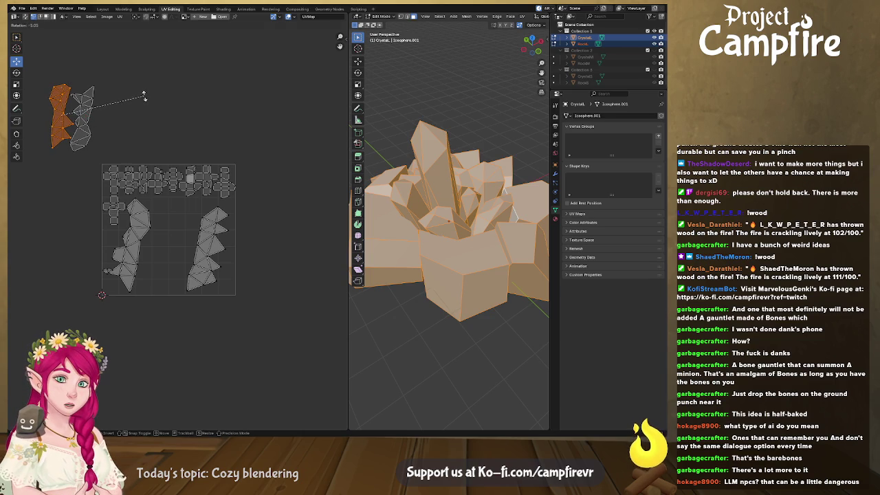
click(143, 97)
drag(43, 77, 120, 167)
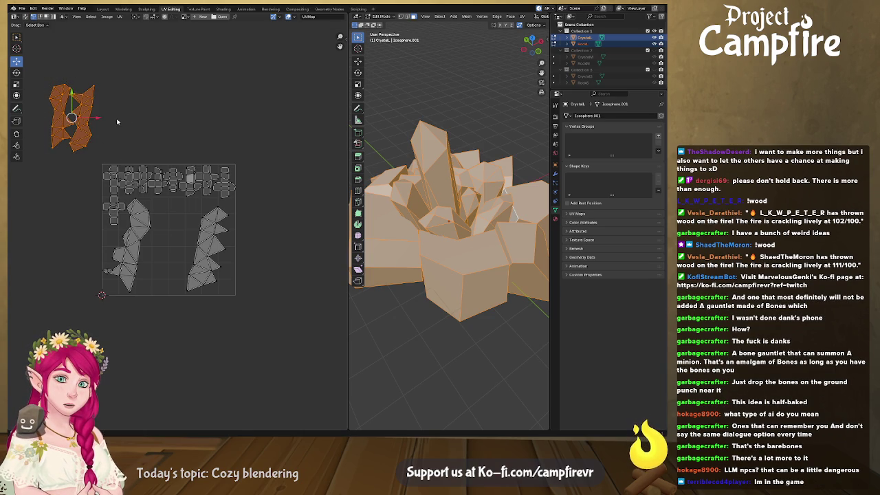
click(60, 115)
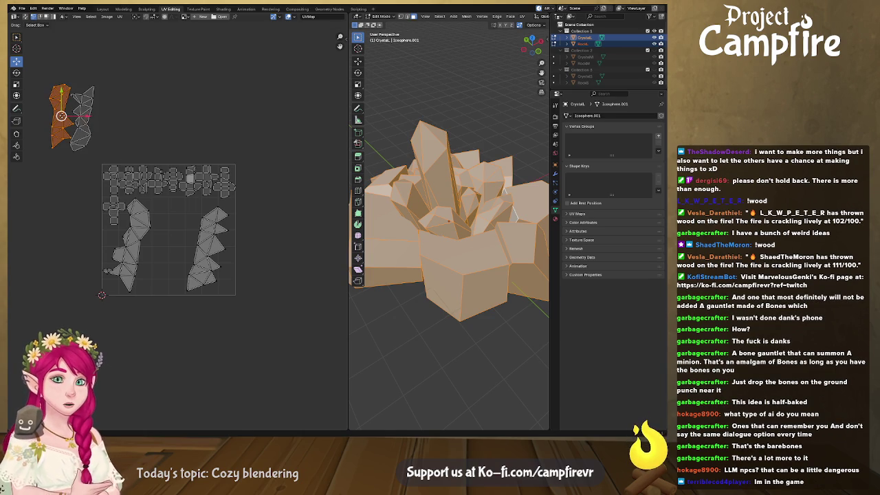
drag(61, 116, 110, 118)
key(g)
click(158, 100)
key(g)
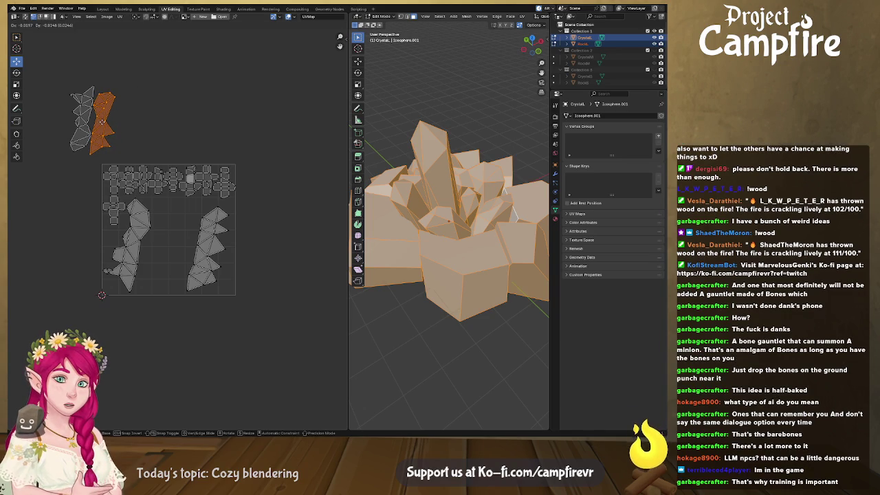
click(57, 92)
- Drop the middle island into the tile gap, mirror it on Y and rotate it
key(l)
key(g)
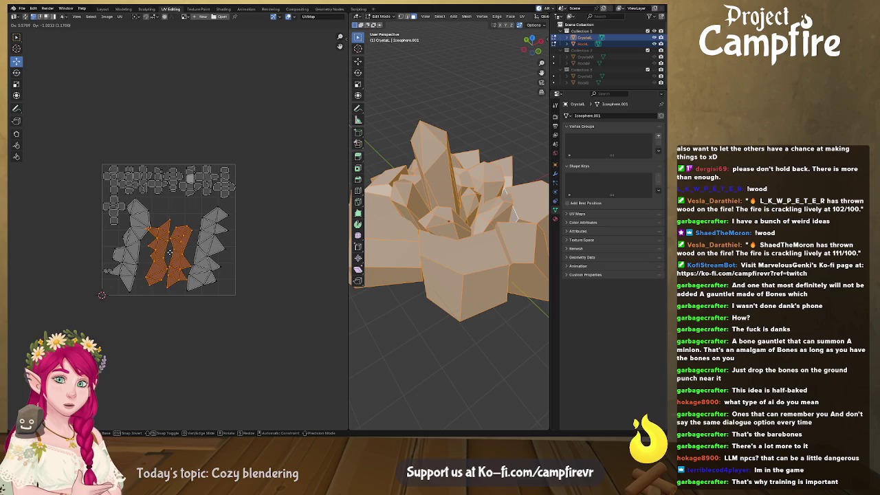
click(168, 254)
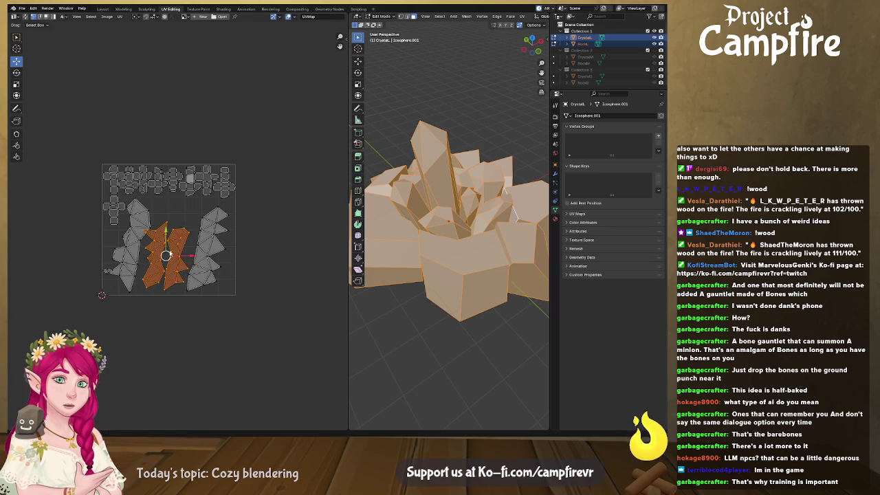
key(u)
click(171, 254)
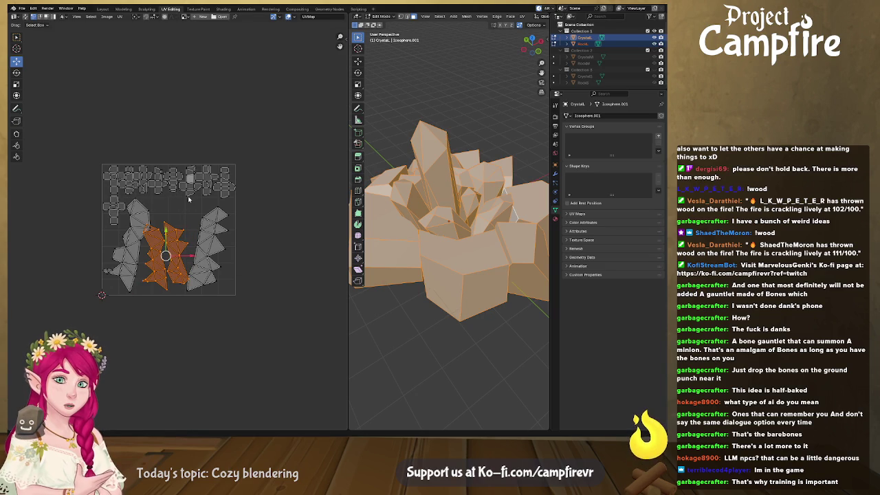
key(r)
click(228, 199)
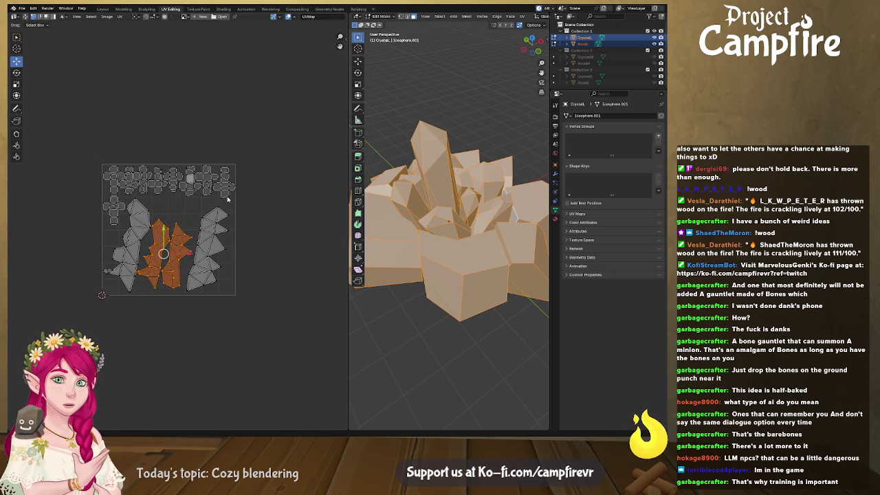
- Clear the selection and select the whole right-hand crystal island
click(196, 225)
click(183, 244)
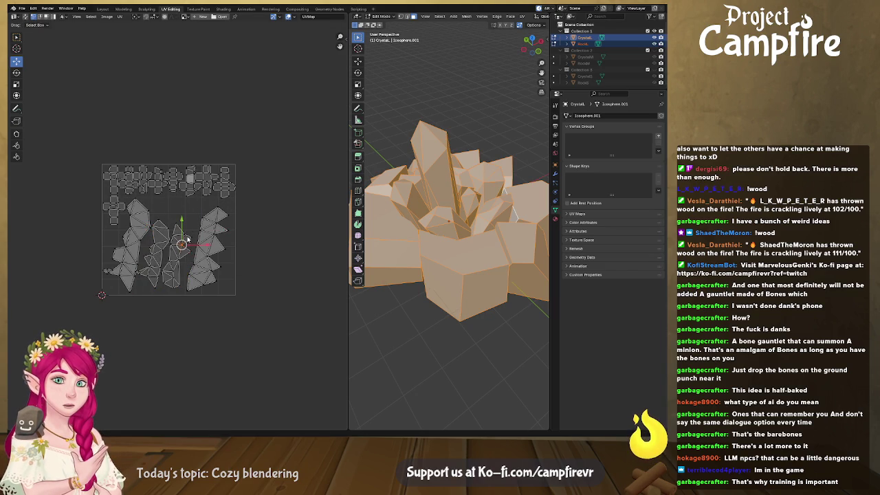
click(217, 241)
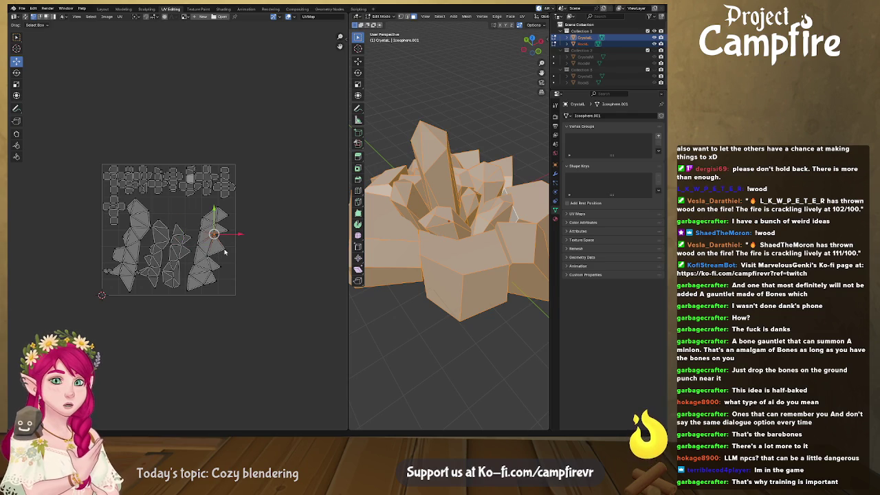
key(ctrl+l)
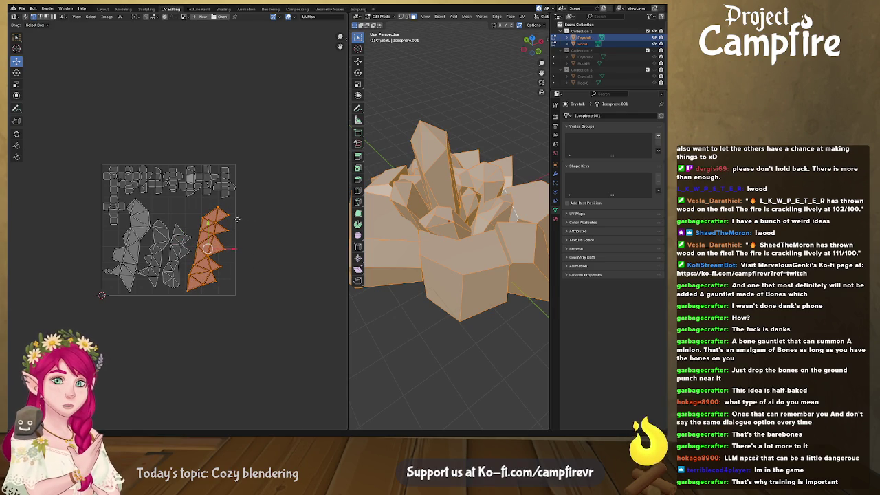
scroll(209, 250, up, 4)
- Mirror the right-hand island and rotate it upright along the tile's right edge
scroll(220, 256, up, 2)
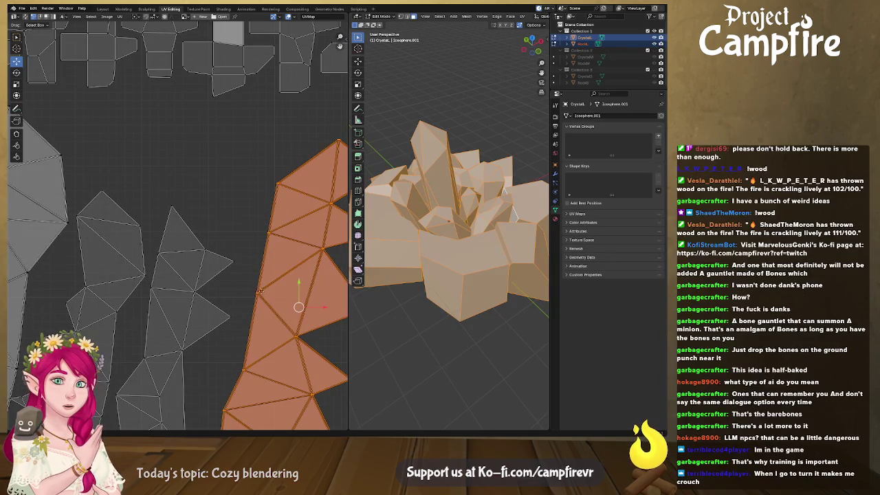
scroll(261, 294, down, 3)
scroll(261, 294, down, 3)
drag(276, 193, 252, 261)
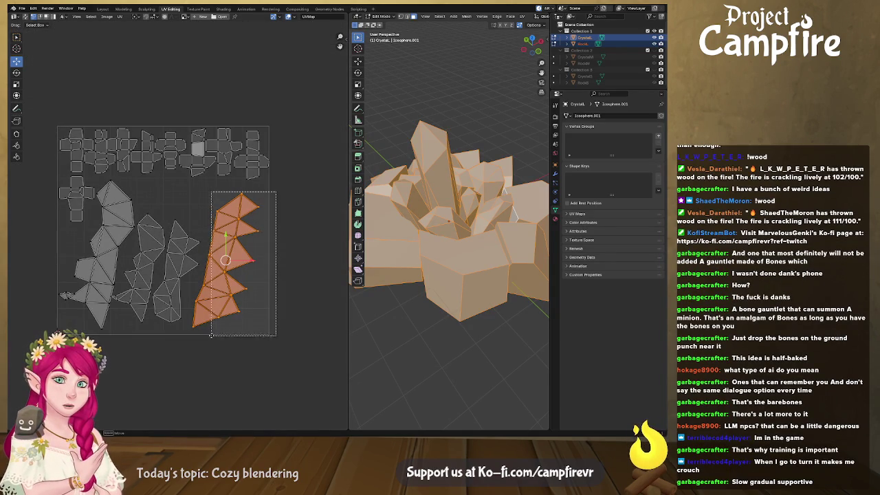
mouse_move(251, 313)
ctrl+mouse_down()
mouse_move(203, 345)
mouse_move(193, 279)
mouse_move(236, 262)
ctrl+mouse_up()
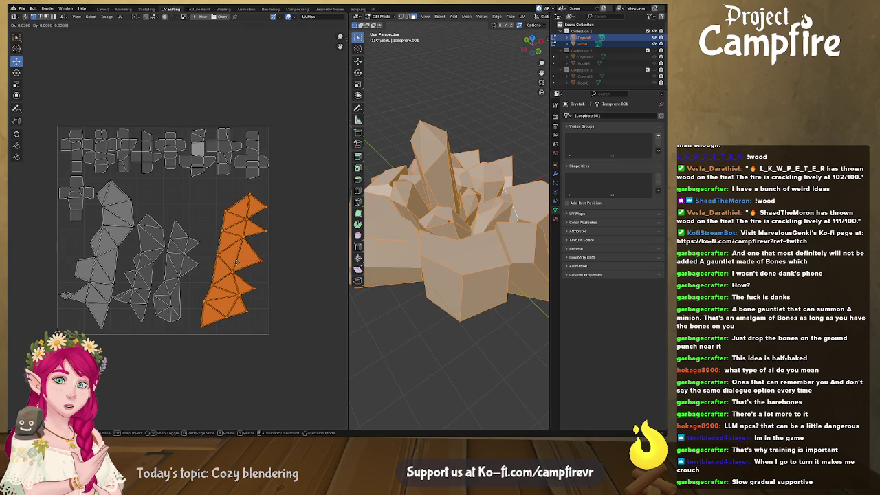
right_click(237, 256)
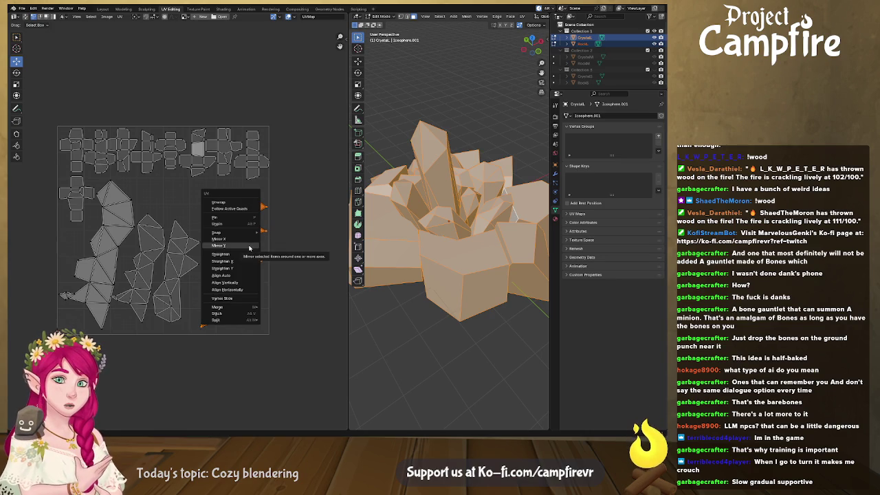
click(248, 240)
key(r)
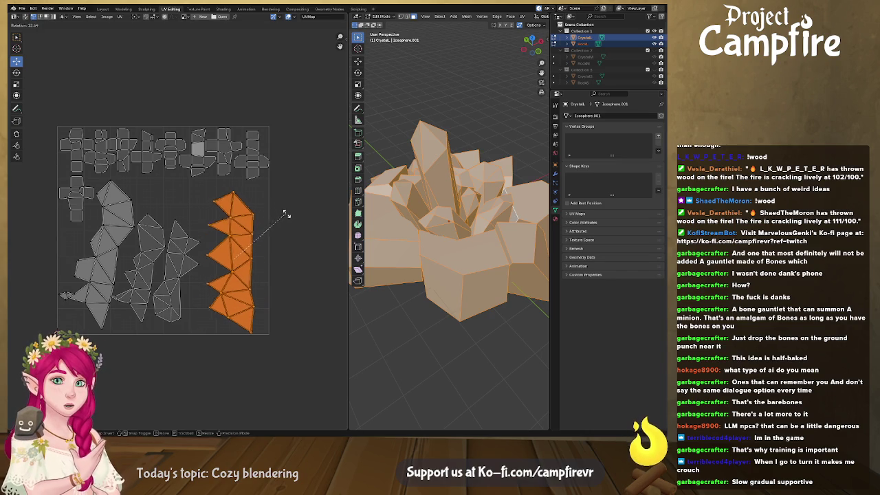
drag(231, 262, 248, 256)
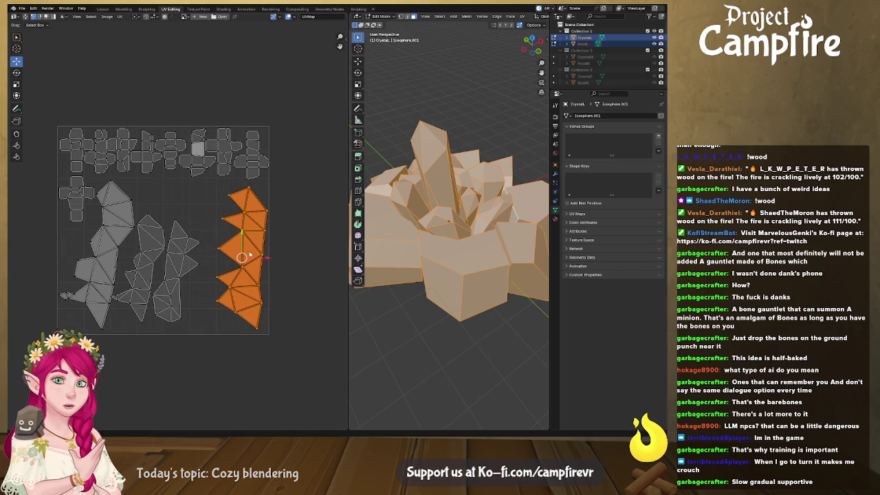
key(r)
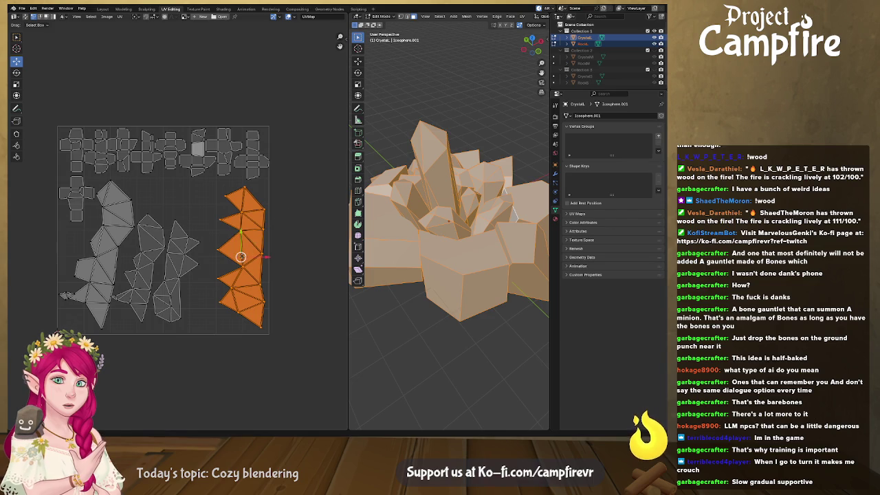
key(r)
click(217, 258)
- Rotate the middle island upright, enlarge it and shift it up and right
click(191, 254)
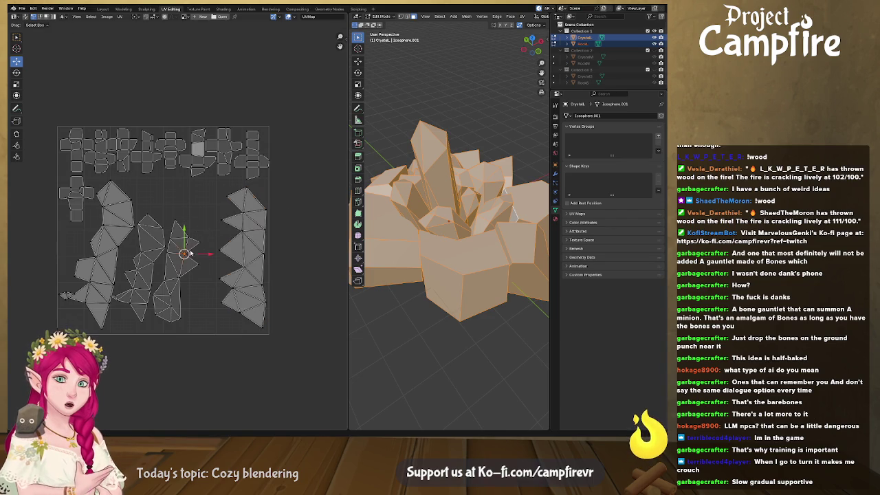
click(184, 254)
key(r)
click(191, 258)
key(s)
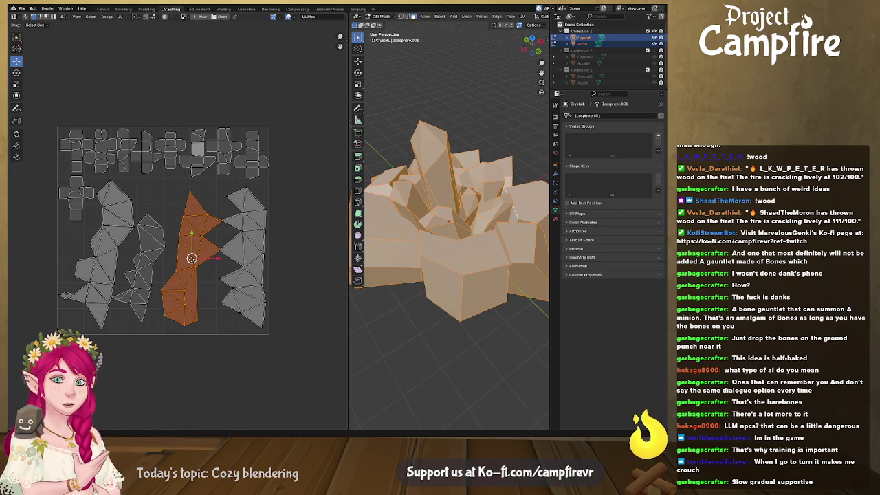
drag(192, 258, 202, 244)
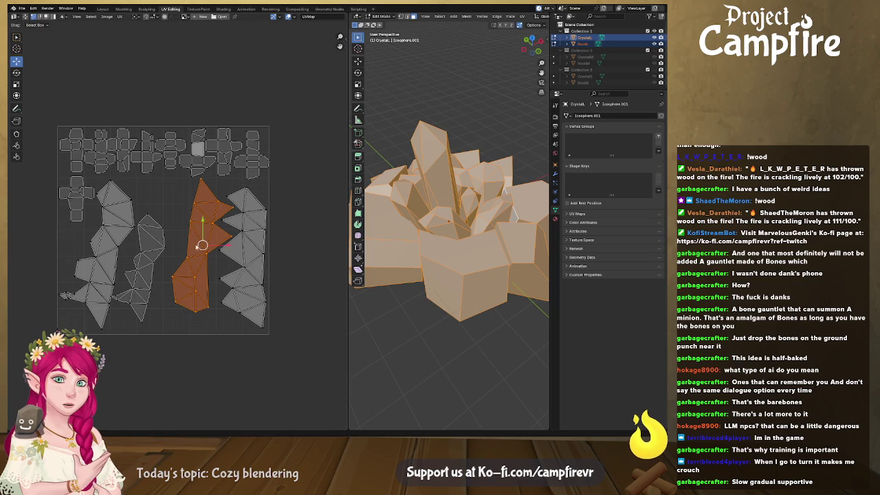
- Move the next middle island slightly upward into free space, then return to Layout
click(149, 263)
key(l)
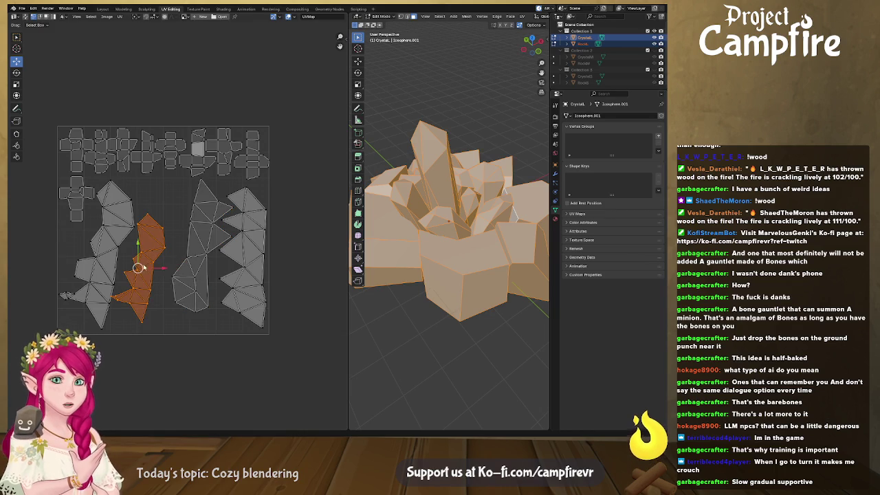
key(g)
key(Escape)
key(l)
key(g)
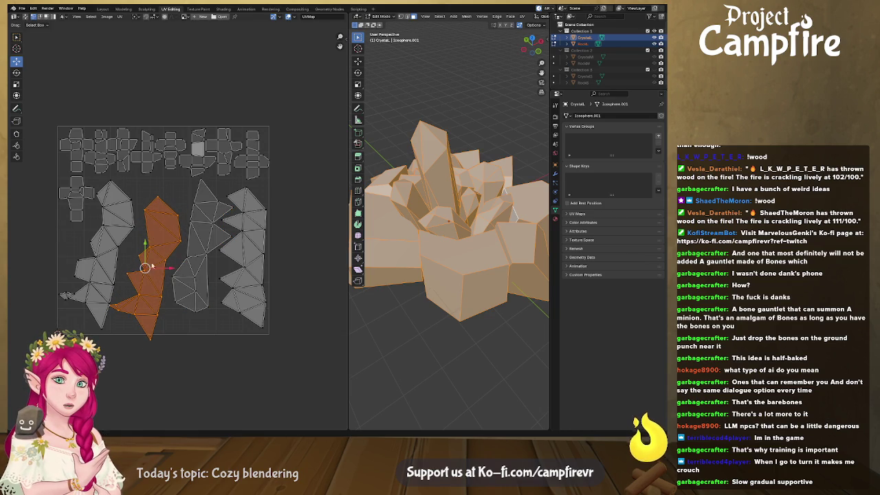
click(148, 262)
click(102, 8)
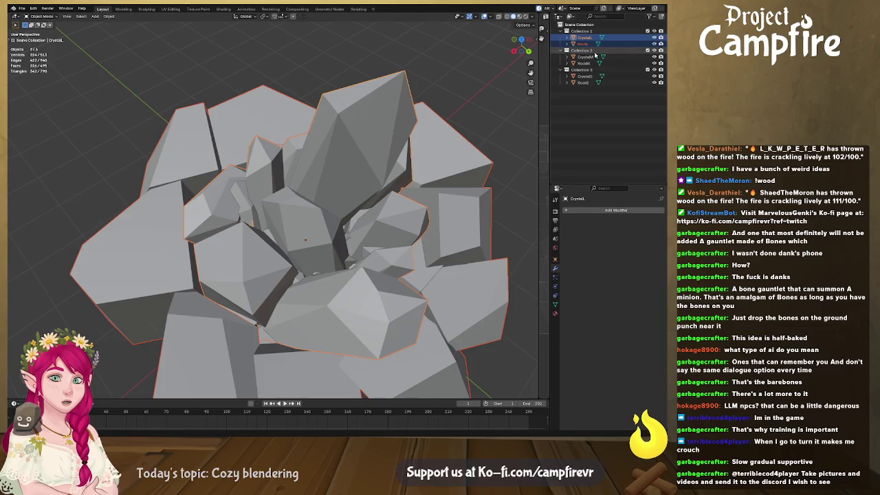
- Select all six crystal and rock objects and orbit to view the cluster from above
shift+click(584, 83)
scroll(367, 148, down, 3)
scroll(367, 148, down, 2)
mouse_move(367, 148)
middle_down()
mouse_move(310, 219)
mouse_move(351, 73)
middle_up()
middle_drag(332, 102, 291, 206)
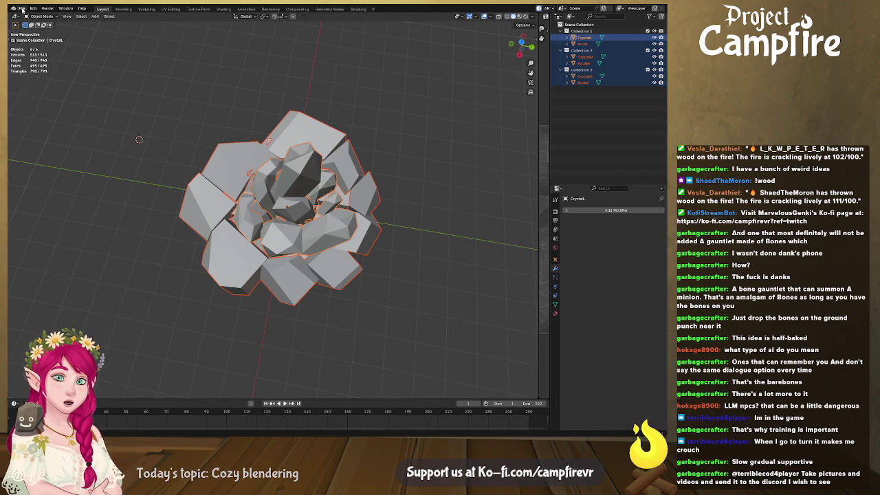
click(22, 9)
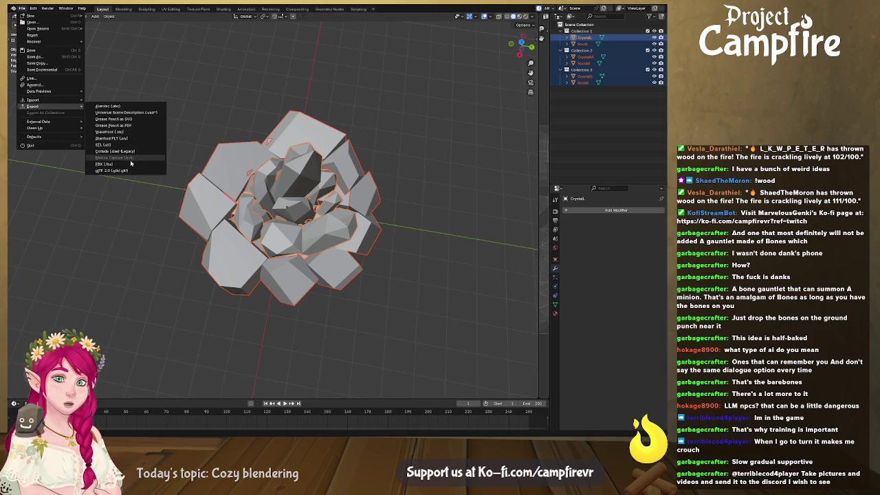
- Look through the File export and import options, then save the project as CrystalCluster.blend
click(136, 162)
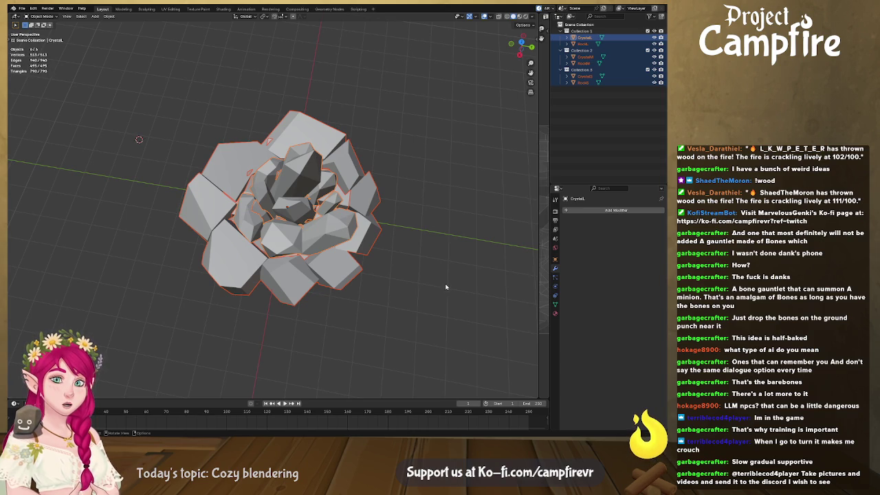
click(23, 8)
mouse_move(33, 106)
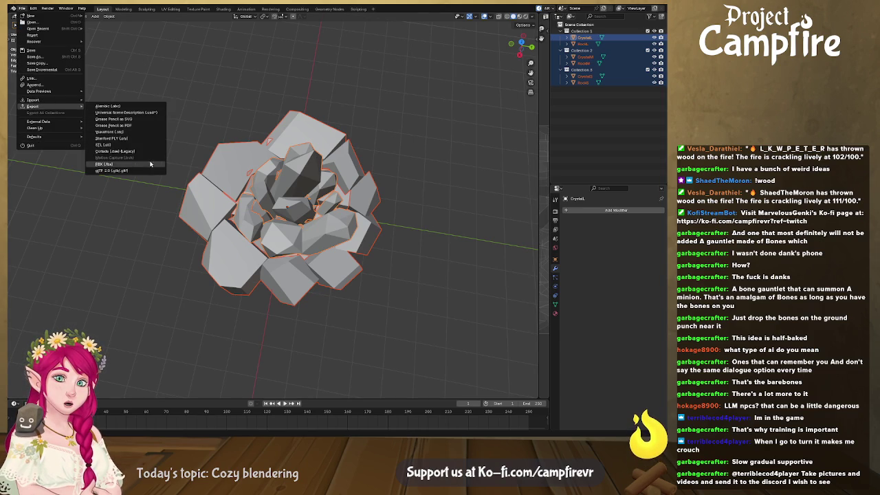
click(150, 166)
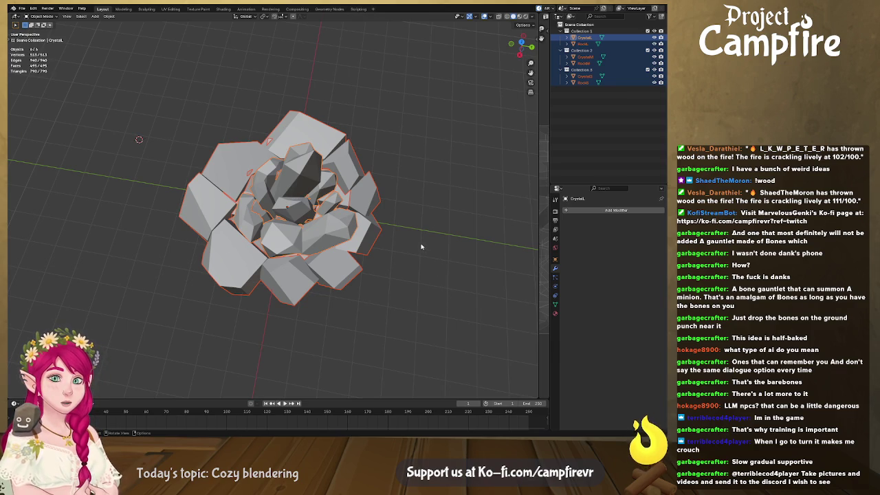
click(22, 8)
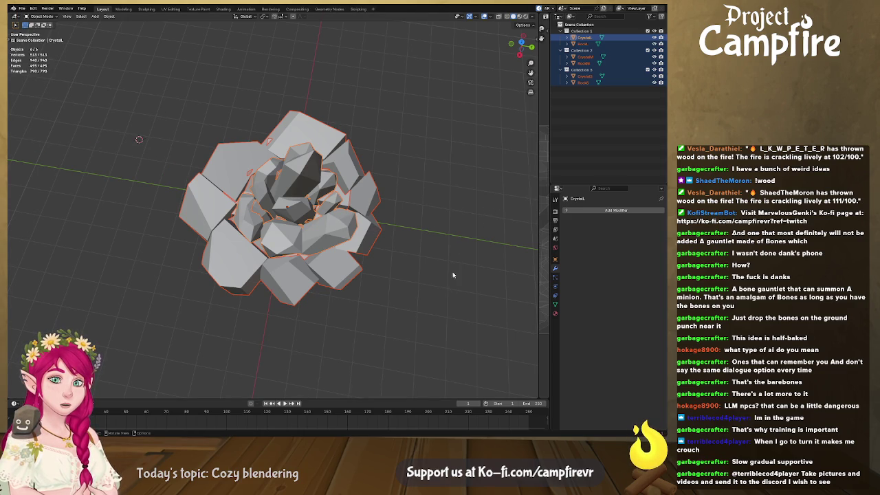
key(ctrl+s)
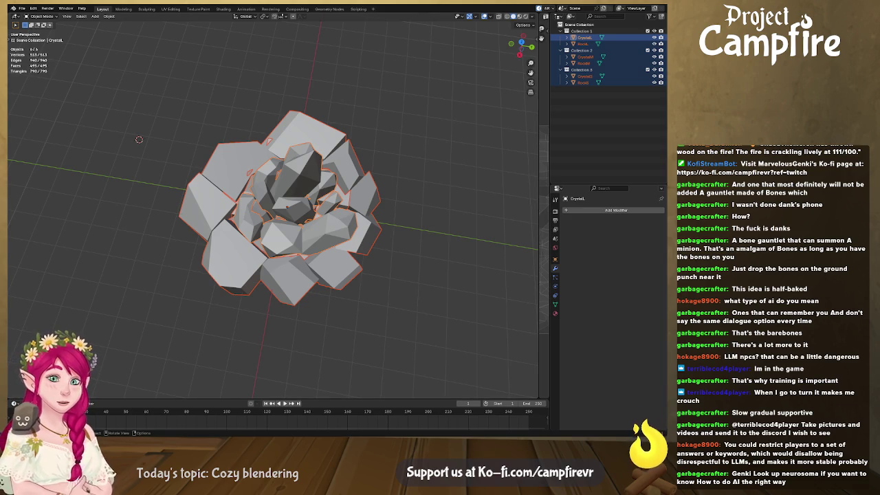
scroll(96, 119, up, 1)
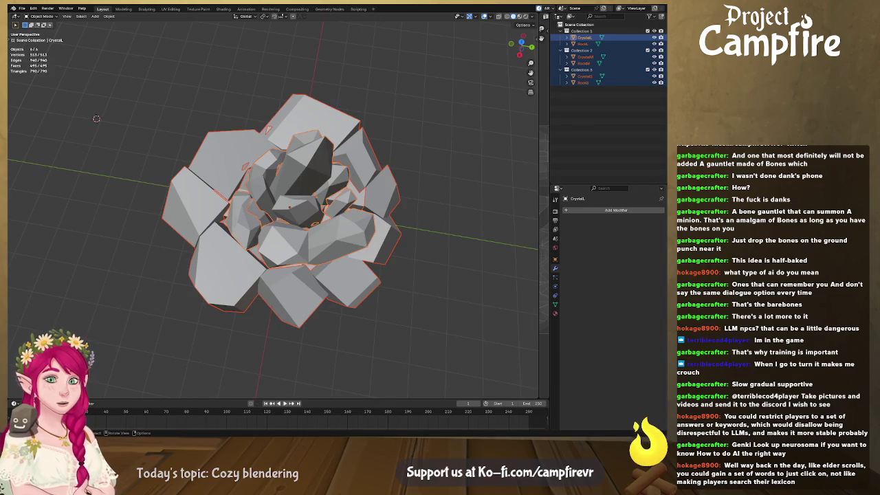